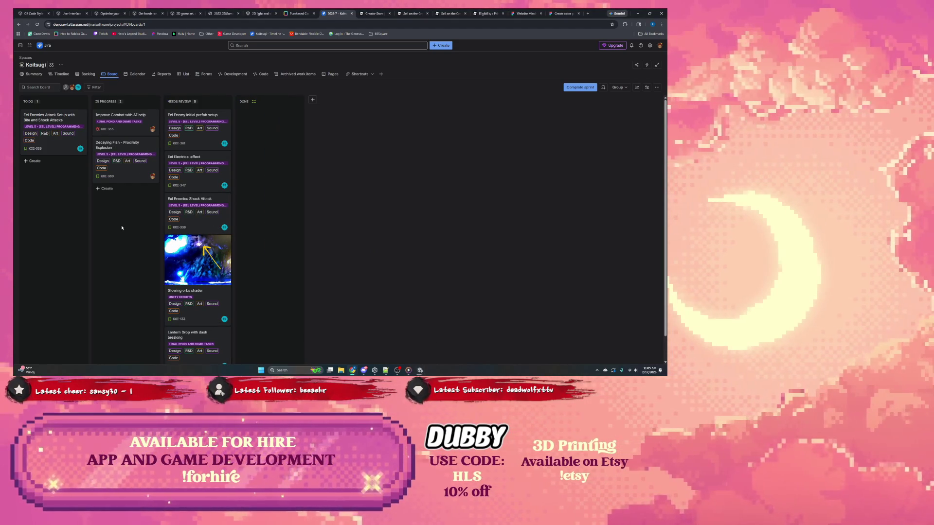
Review the Eel Enemy initial prefab setup and Eel Electrical effect issues on the Jira board
left_click(195, 120)
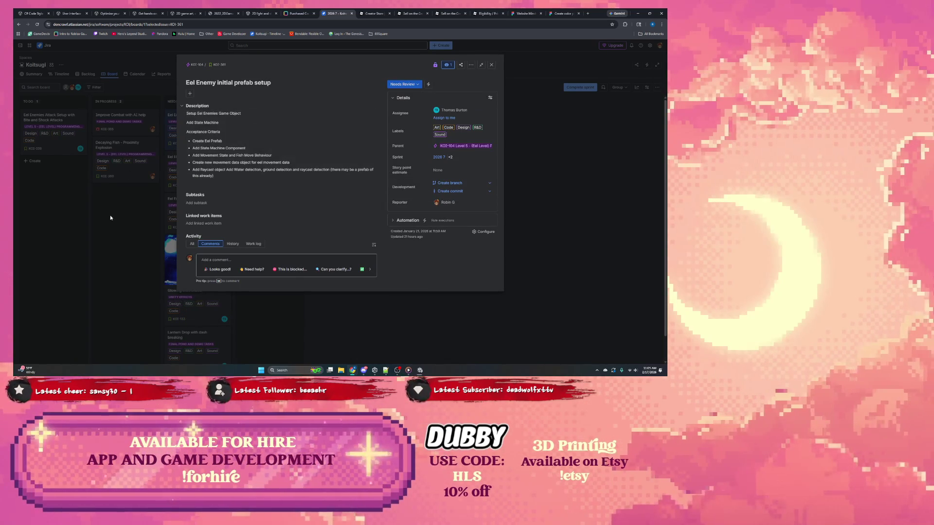
left_click(109, 215)
left_click(184, 162)
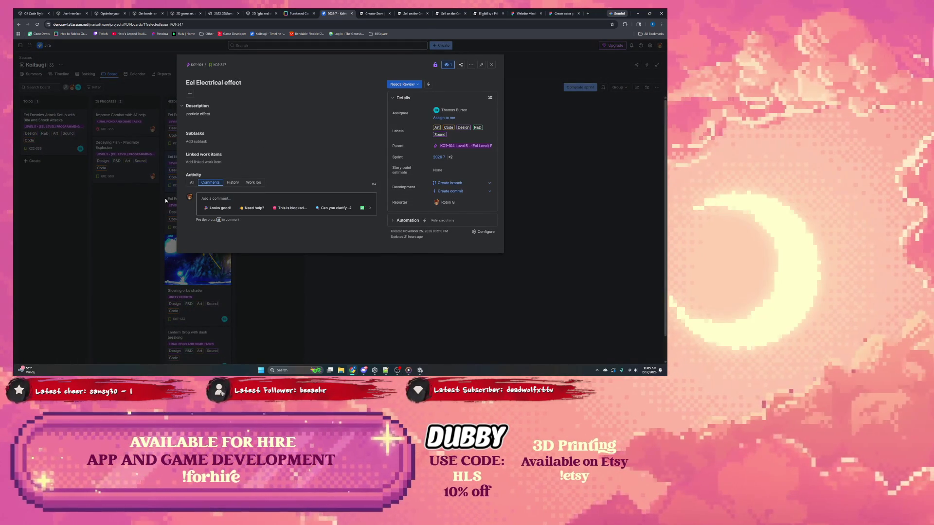
left_click(148, 207)
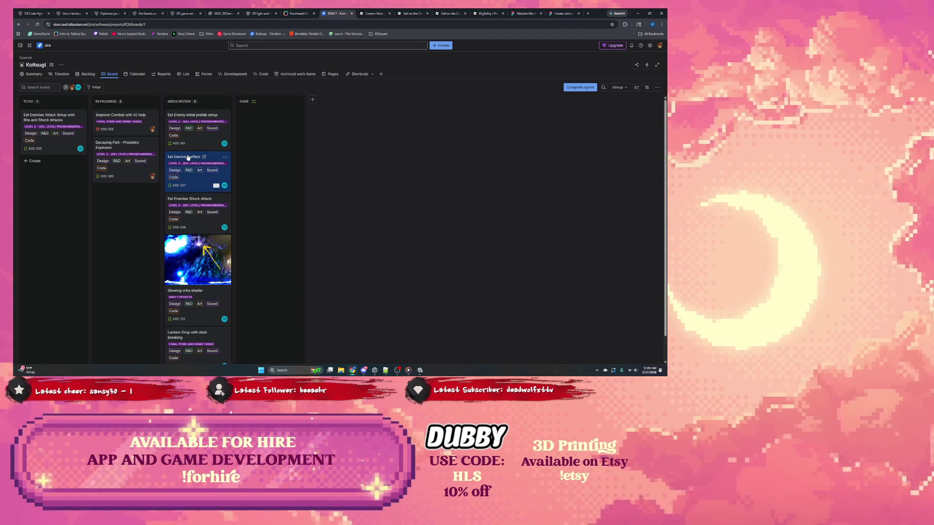
Return to the Koitsugi Jira board and recheck the prefab setup (KOI-361) and Electrical effect (KOI-347) issues
left_click(421, 372)
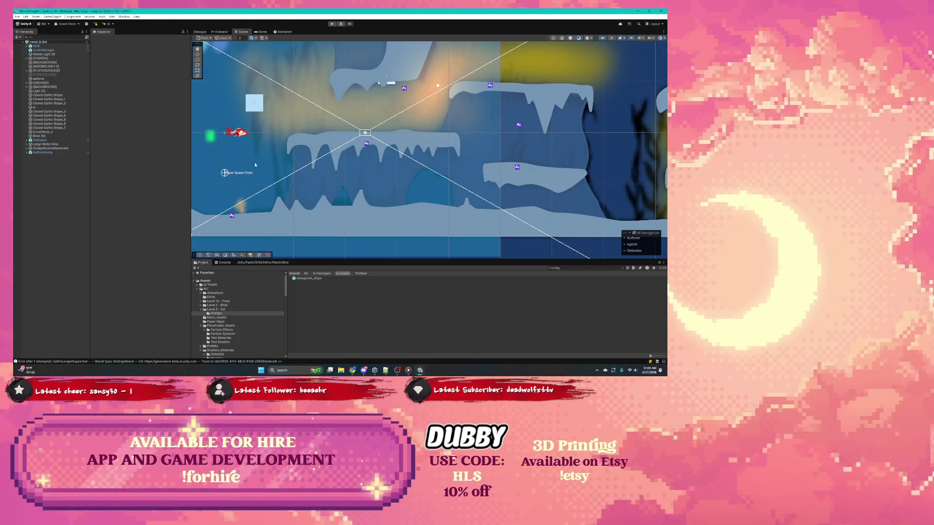
left_click(352, 370)
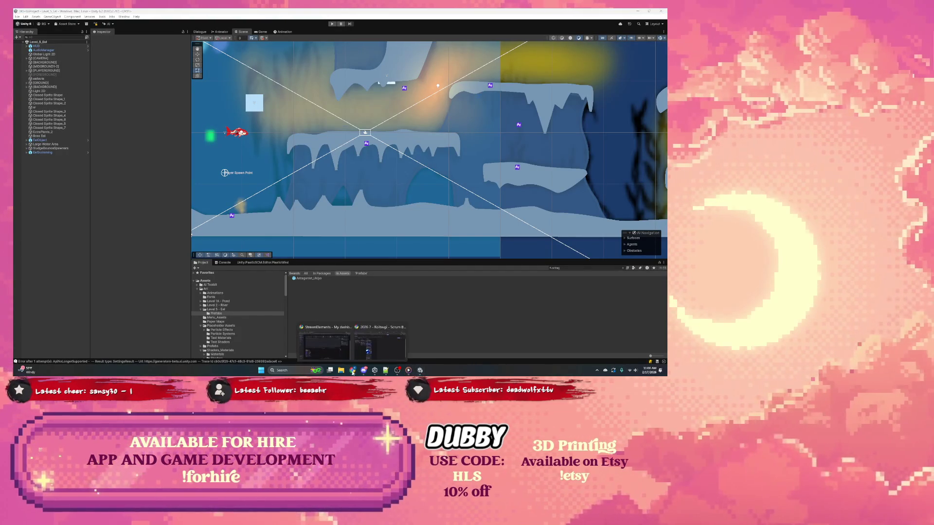
left_click(376, 354)
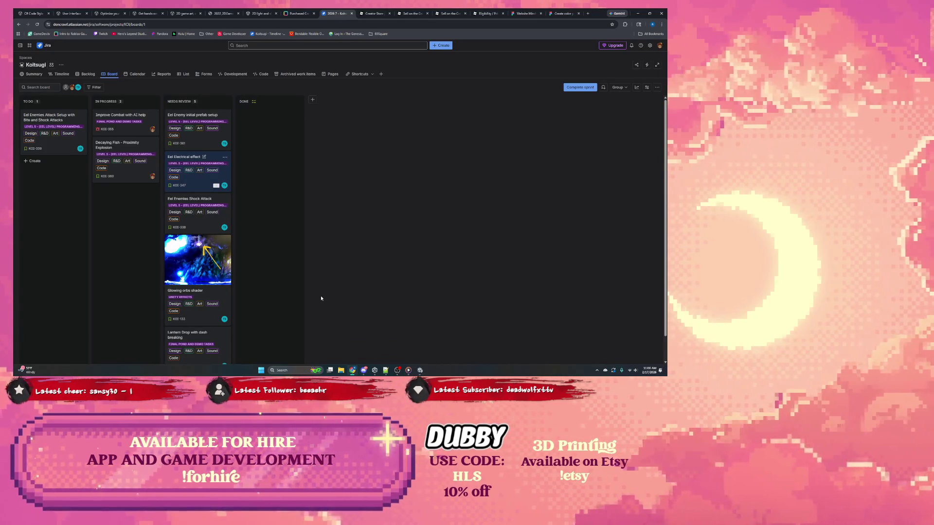
left_click(173, 147)
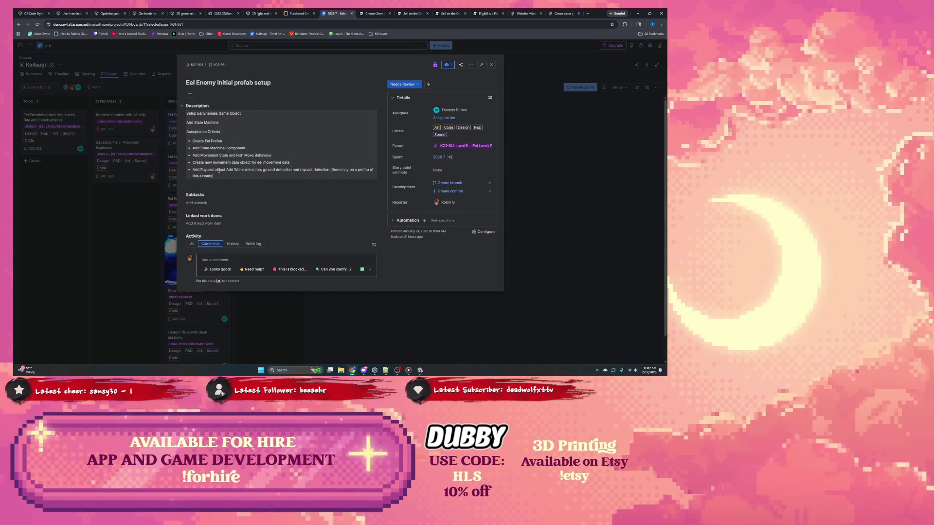
left_click(288, 313)
left_click(189, 156)
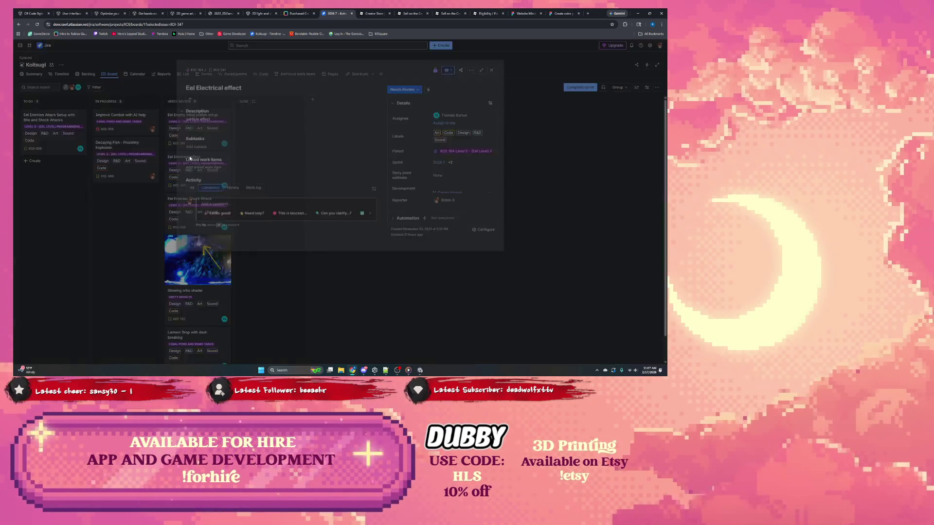
key("Escape")
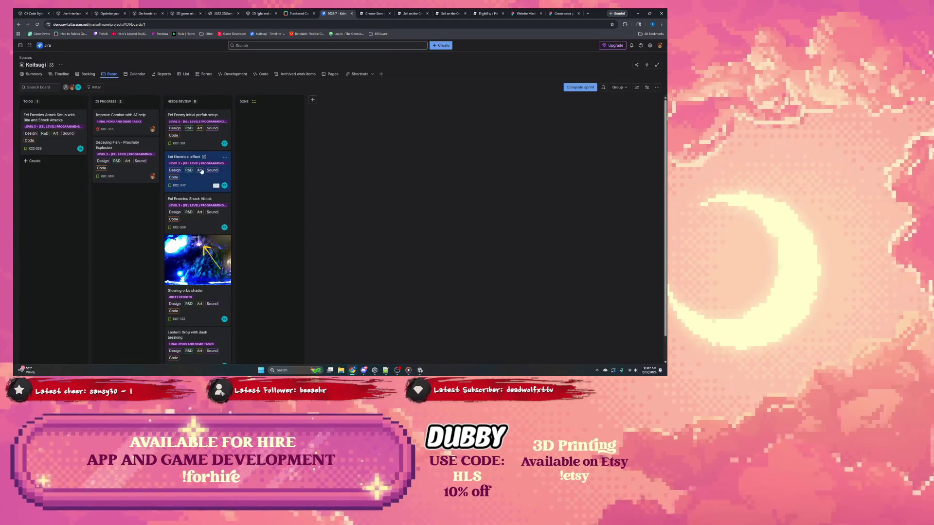
Move the Eel Electrical effect card to Done and check the Shock Attack issue (KOI-338)
left_click_drag(214, 160, 270, 127)
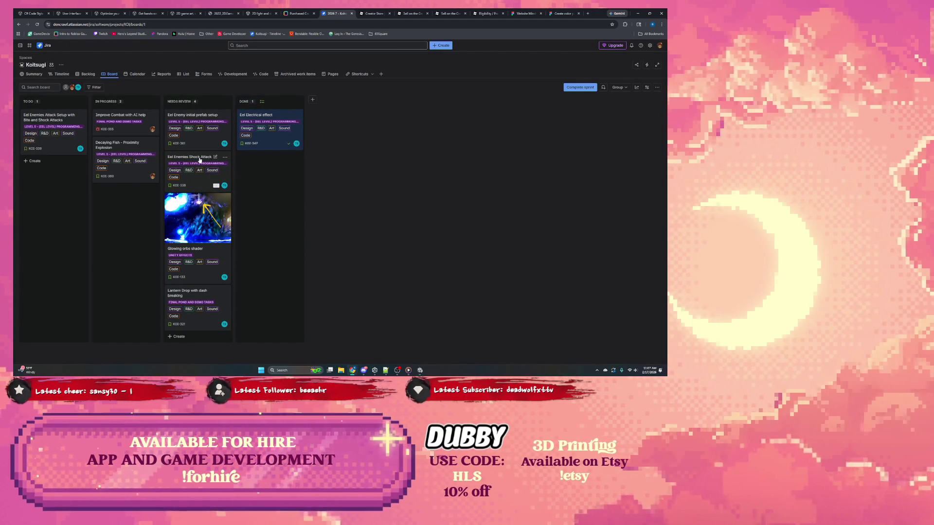
left_click(199, 159)
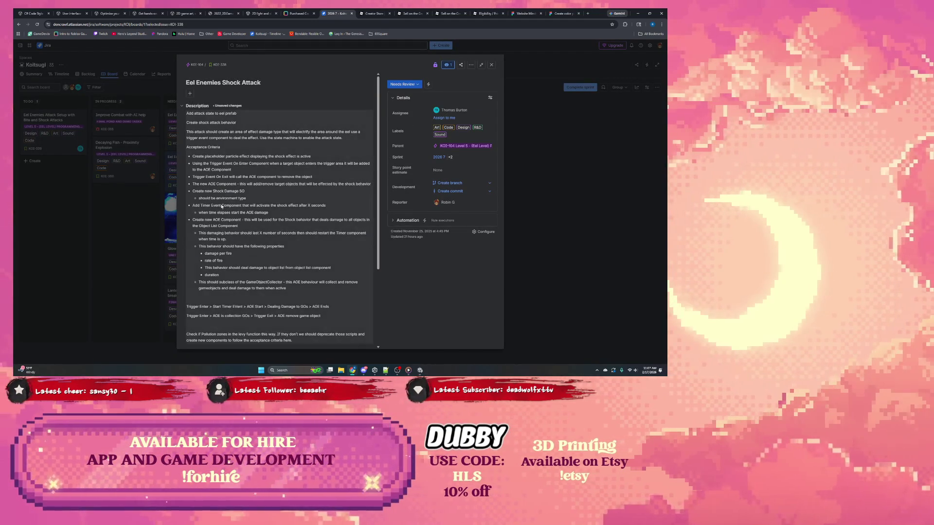
left_click(131, 229)
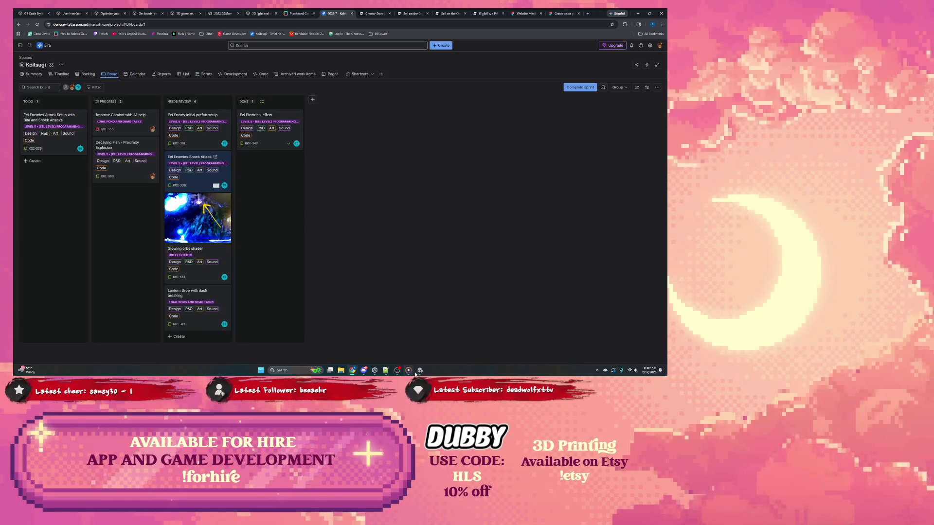
In Unity, pan to the level's left side and expand EelObject in the Hierarchy
left_click(418, 370)
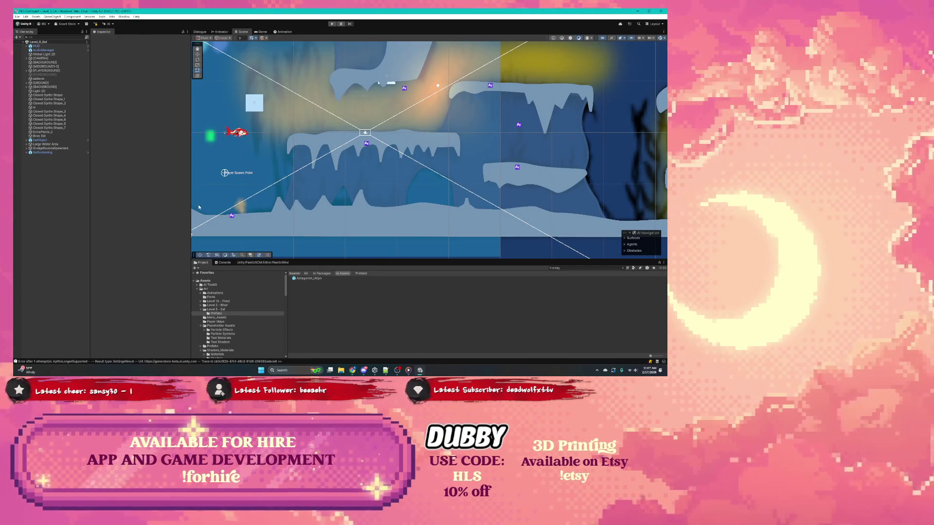
mouse_move(295, 116)
left_mouse_down()
mouse_move(323, 169)
mouse_move(302, 161)
left_mouse_up()
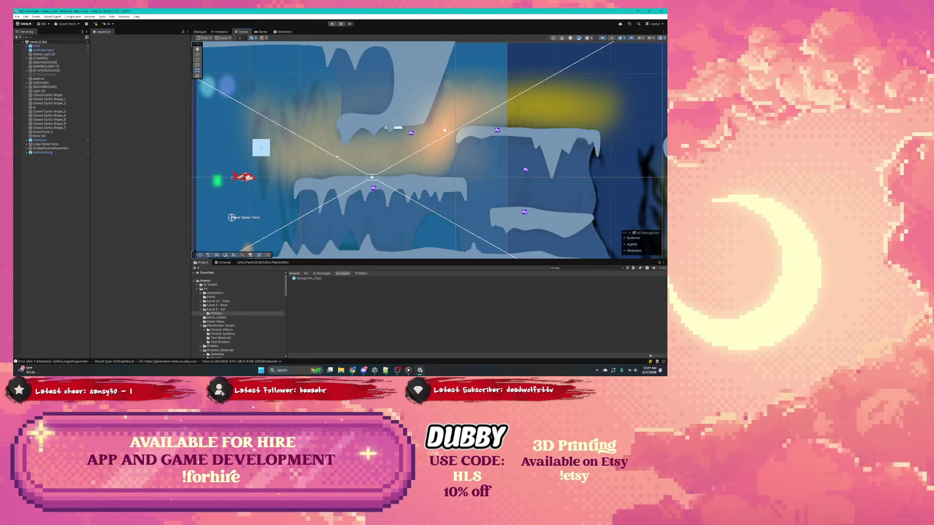
left_click(40, 140)
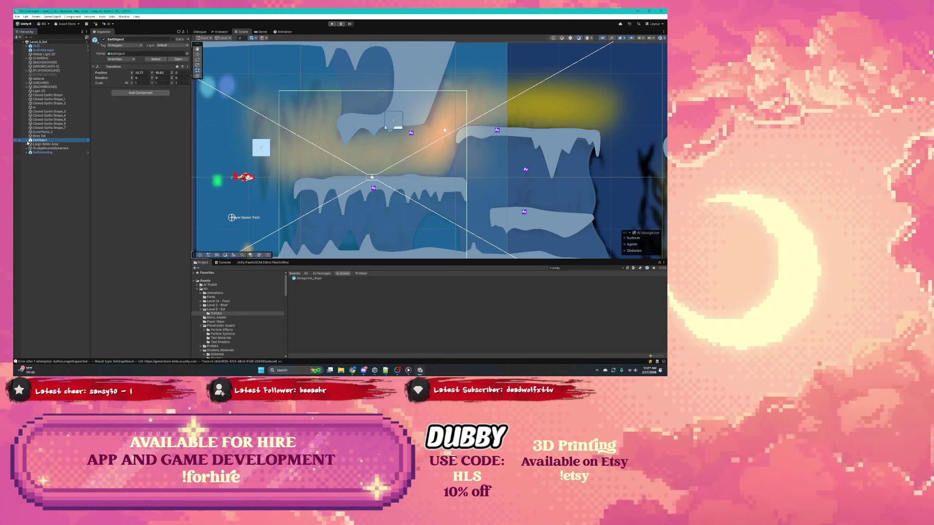
left_click(27, 141)
Update the workspace with the two incoming changes from main in Unity Plastic SCM
left_click(262, 262)
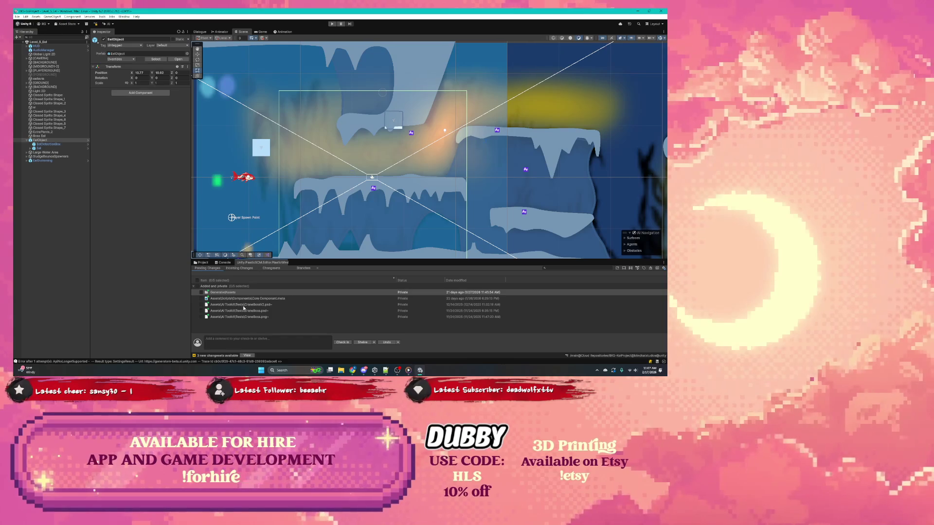
left_click(247, 355)
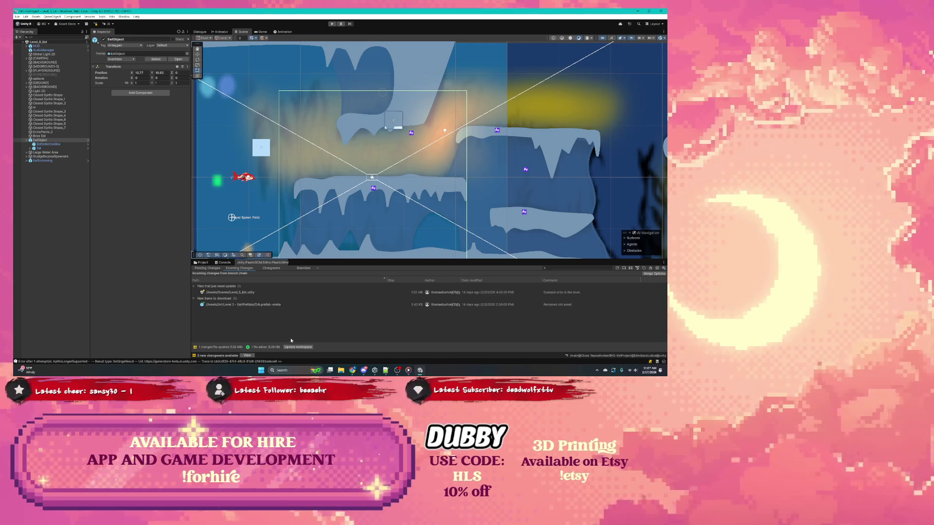
left_click(302, 348)
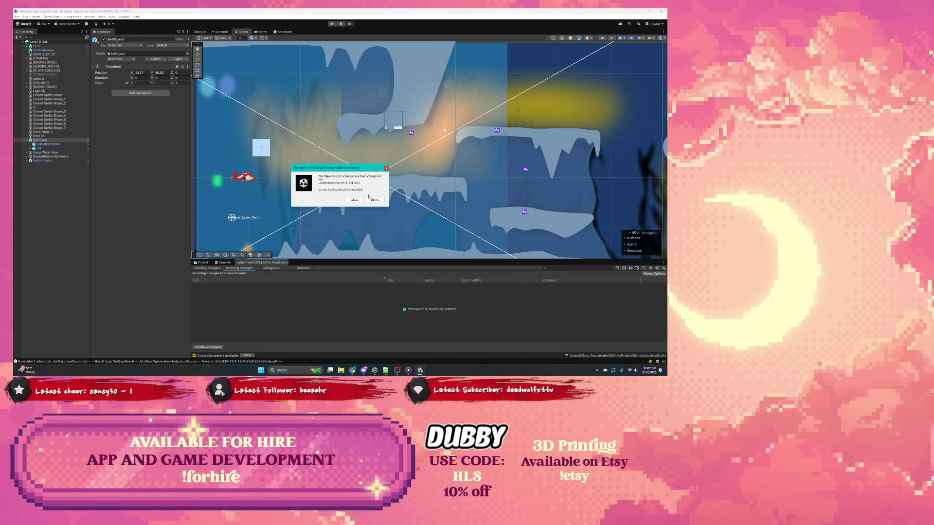
Reload the updated Level 3 Eel scene and select the red Orb_2 light in the level
left_click(371, 198)
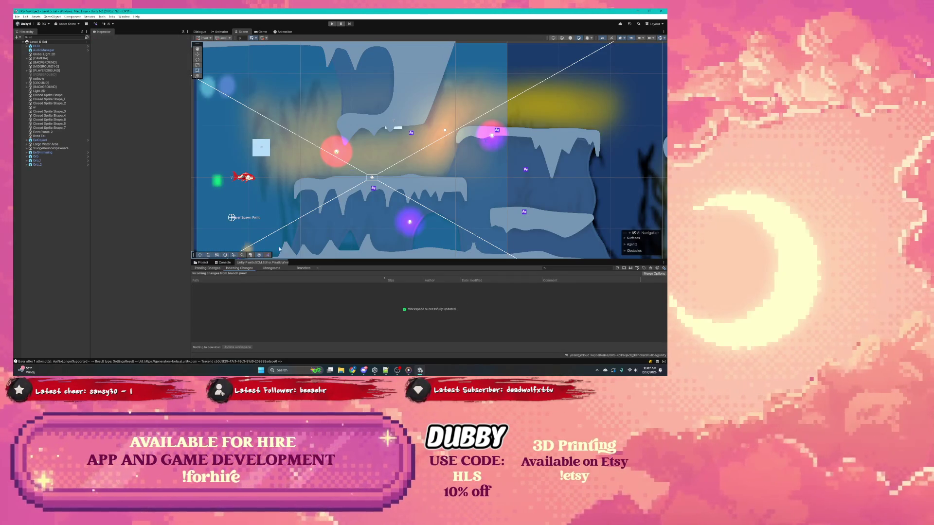
scroll(368, 171, "up", 3)
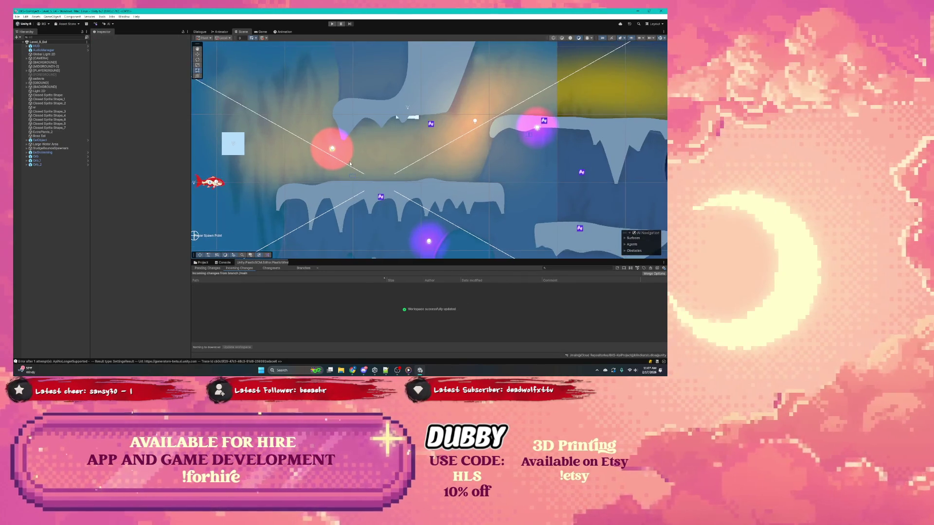
scroll(368, 170, "down", 2)
left_click_drag(382, 227, 323, 191)
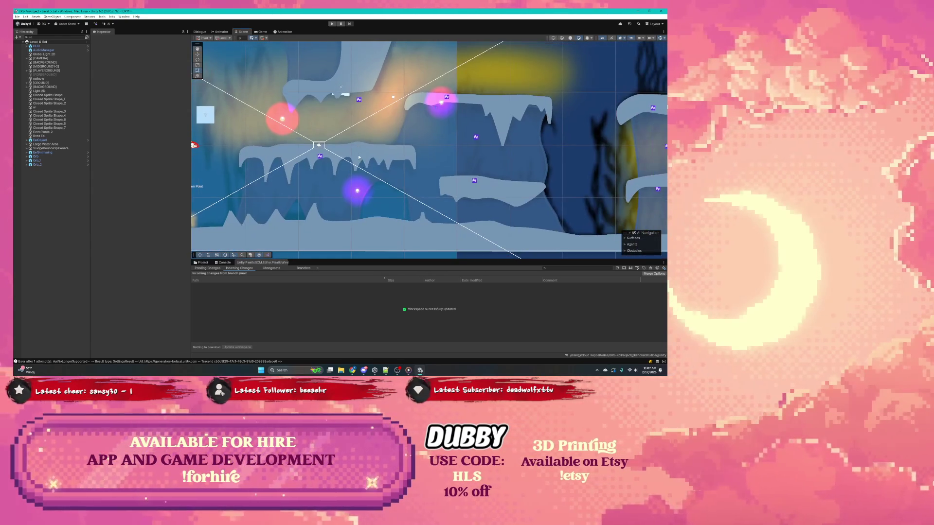
left_click(283, 121)
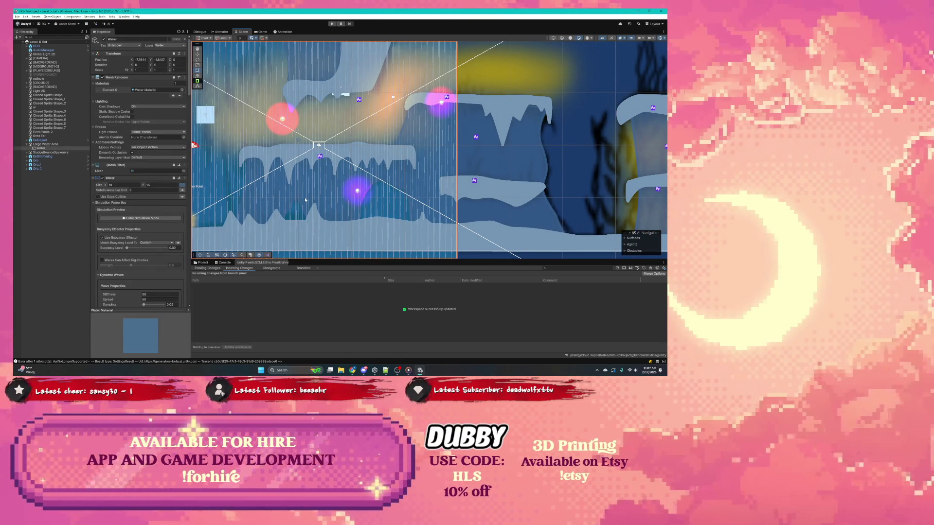
left_click(282, 119)
left_click(443, 104)
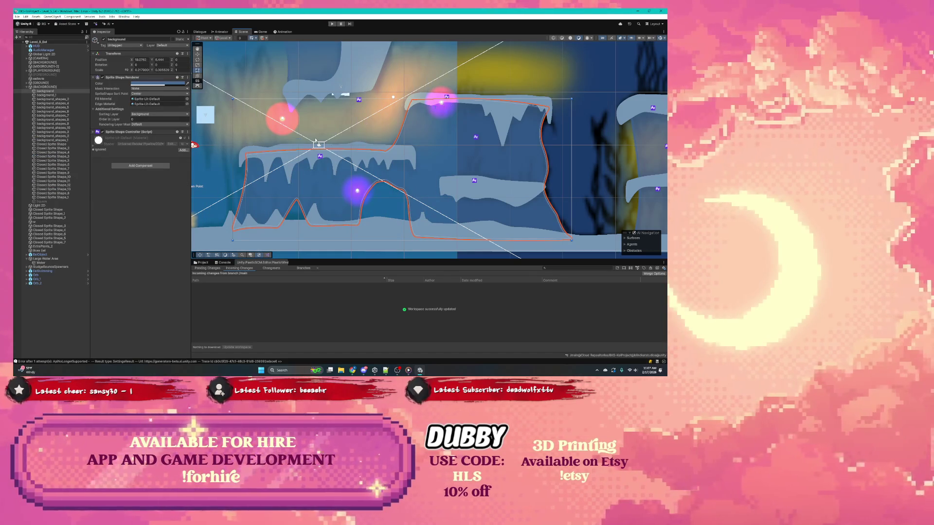
scroll(302, 144, "up", 4)
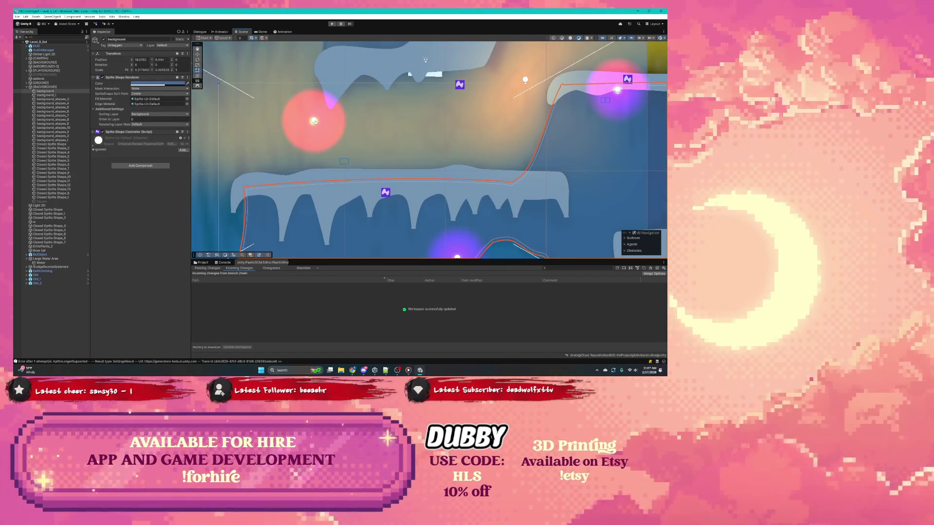
left_click(314, 122)
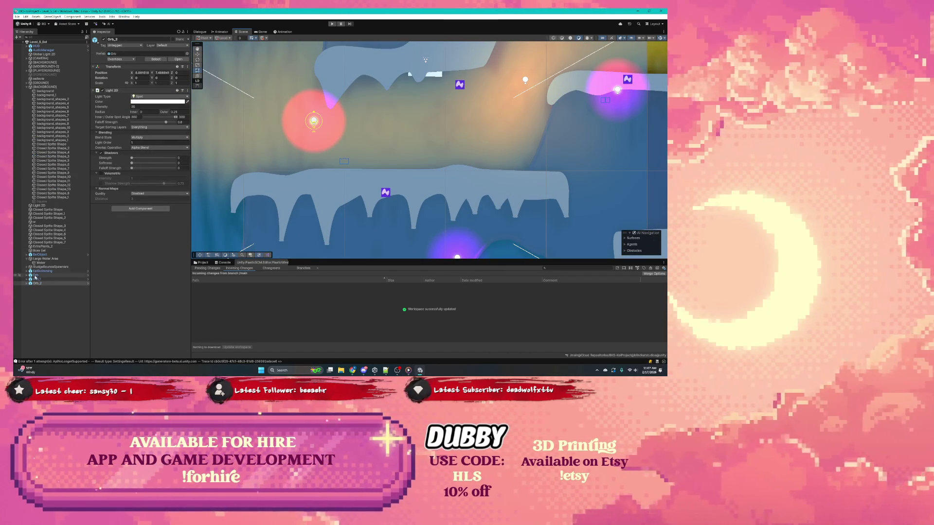
Expand Orb_2 and Orb_1 and inspect Orb_1's Sprite Light 2D, centring the view on it
left_click(28, 285)
left_click(27, 284)
left_click(27, 279)
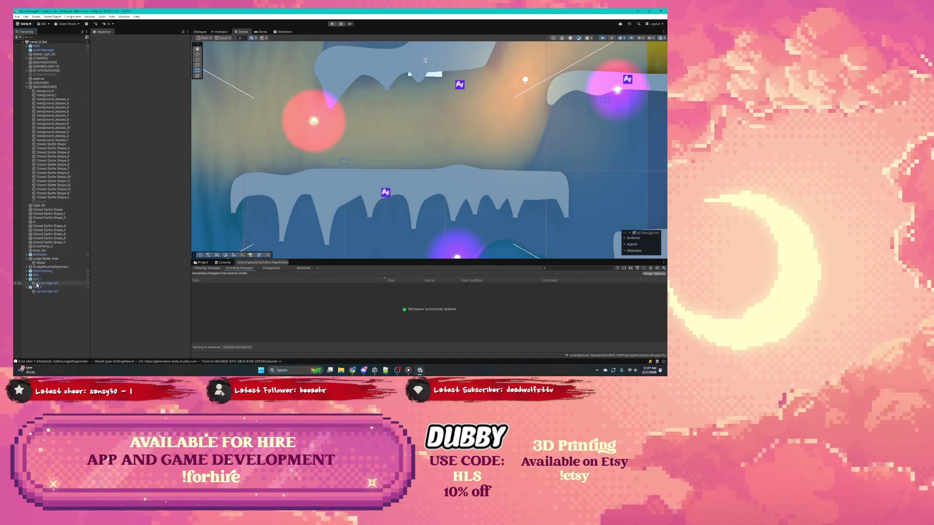
left_click(38, 283)
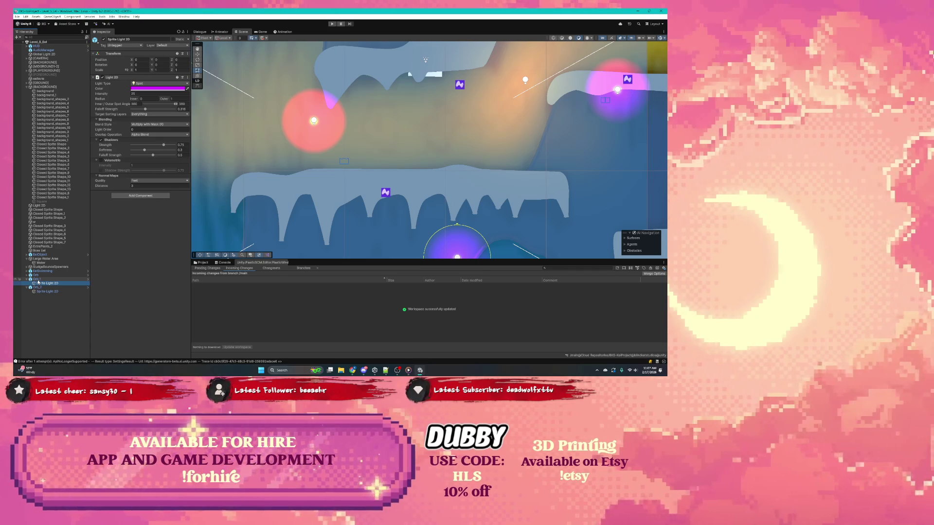
left_click(40, 280)
left_click(51, 284)
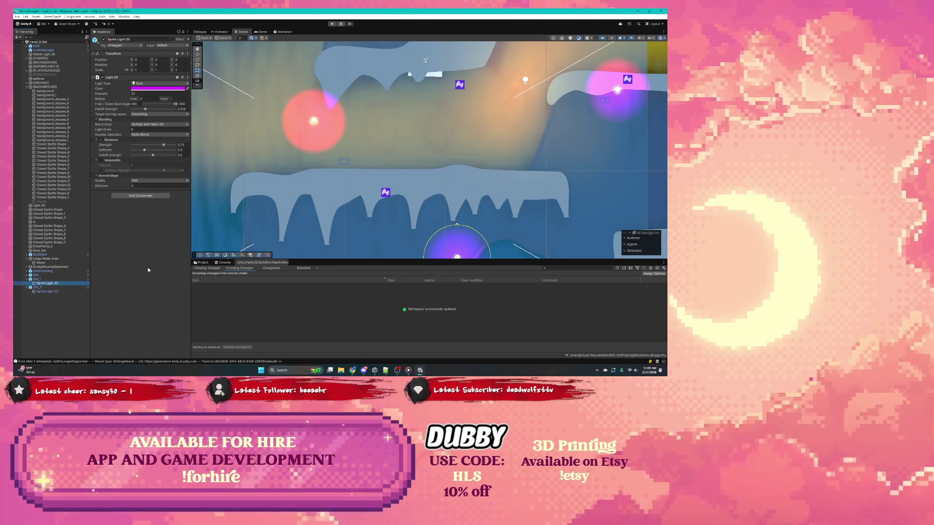
key("f")
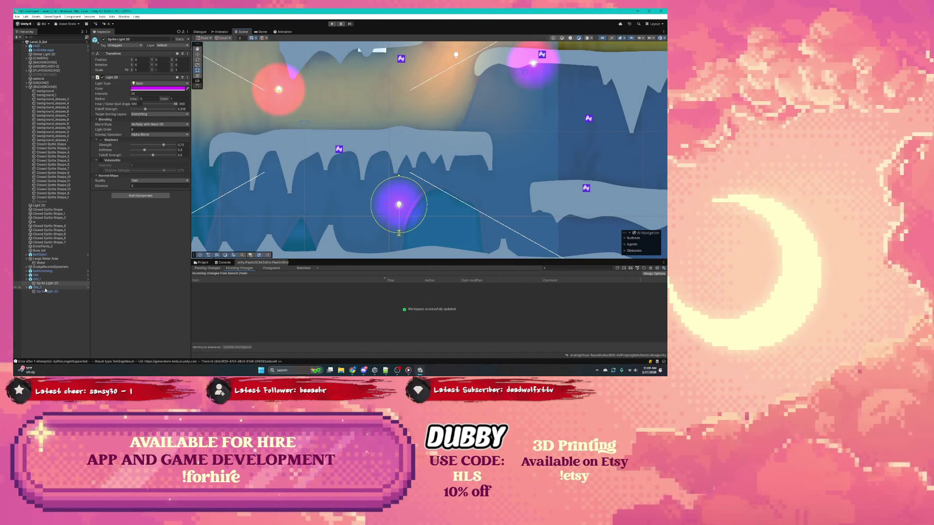
left_click(45, 288)
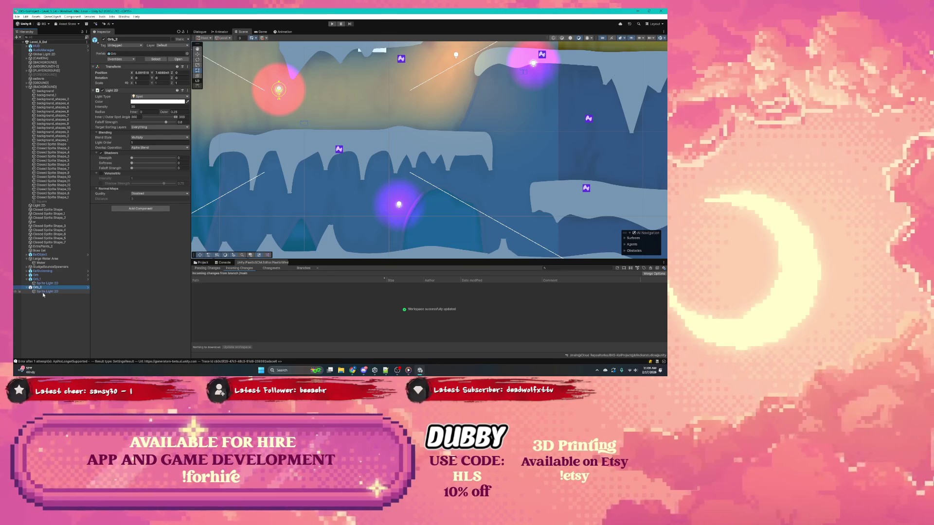
left_click(43, 292)
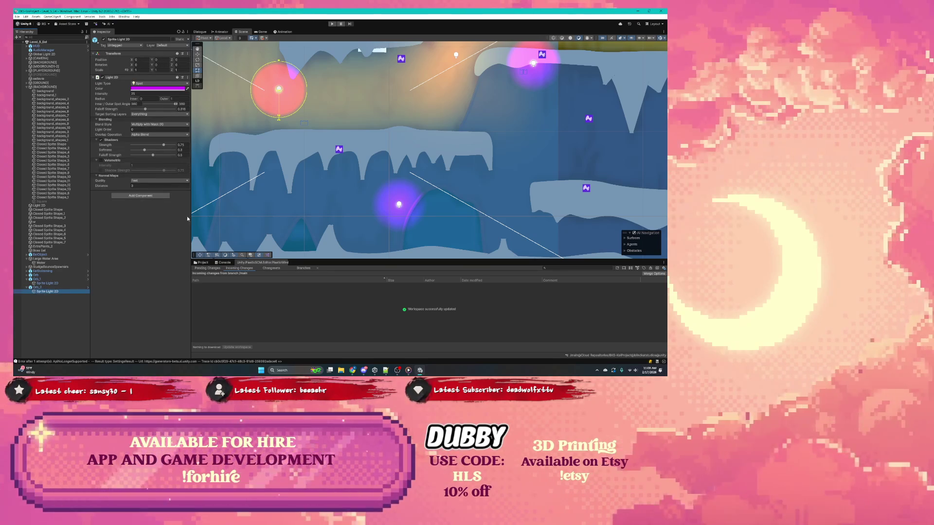
left_click_drag(316, 90, 252, 160)
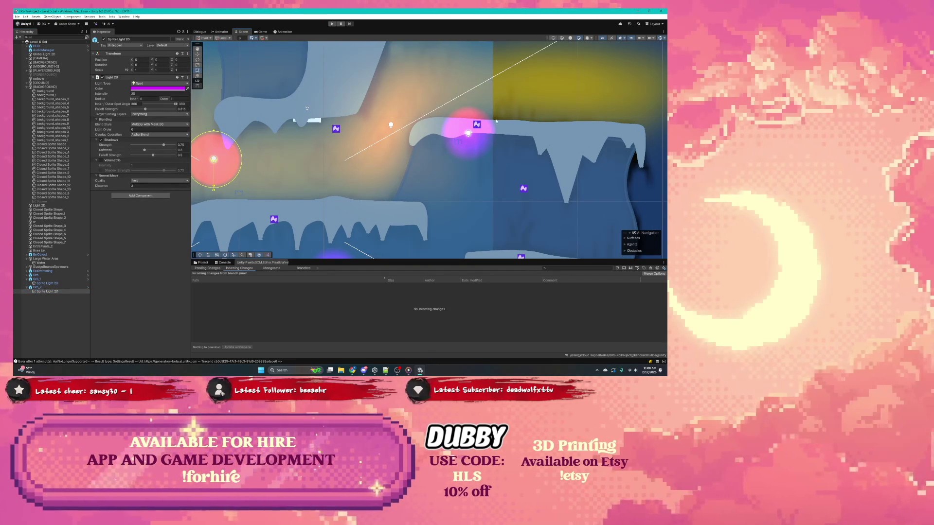
scroll(485, 144, "up", 5)
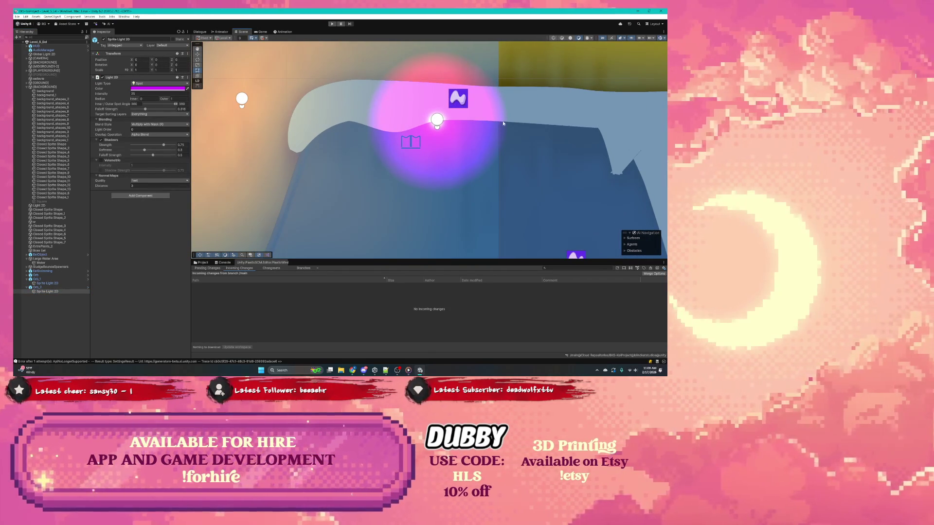
scroll(501, 125, "down", 8)
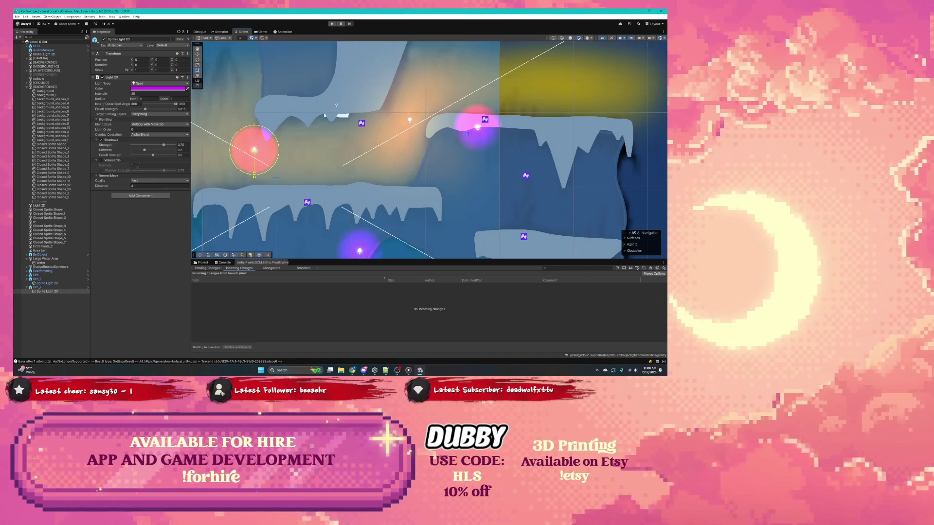
Expand Orb and compare the three orb lights, ending on Orb's pink Sprite Light 2D
left_click(35, 275)
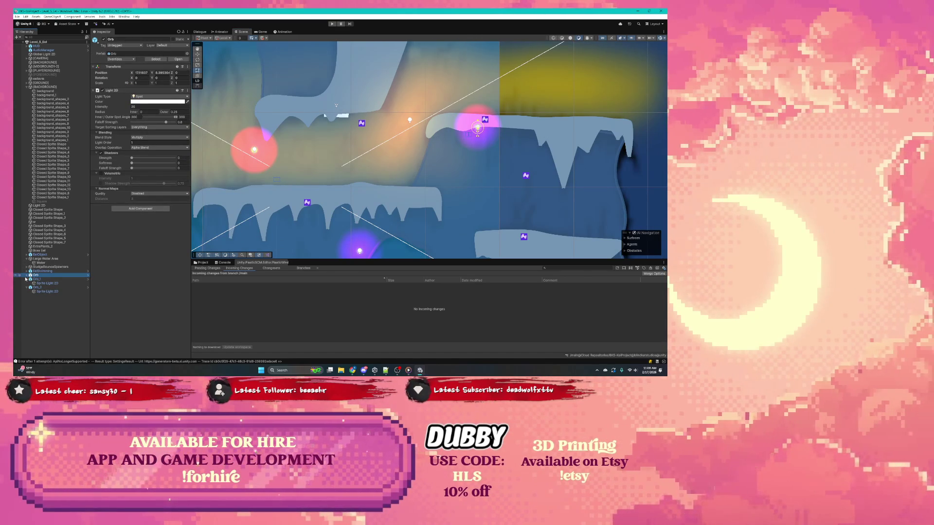
left_click(27, 276)
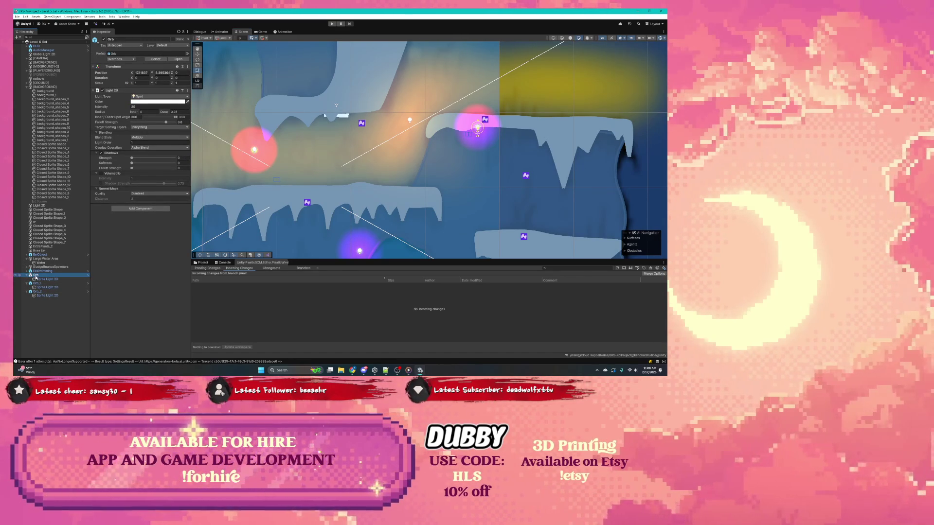
left_click(45, 280)
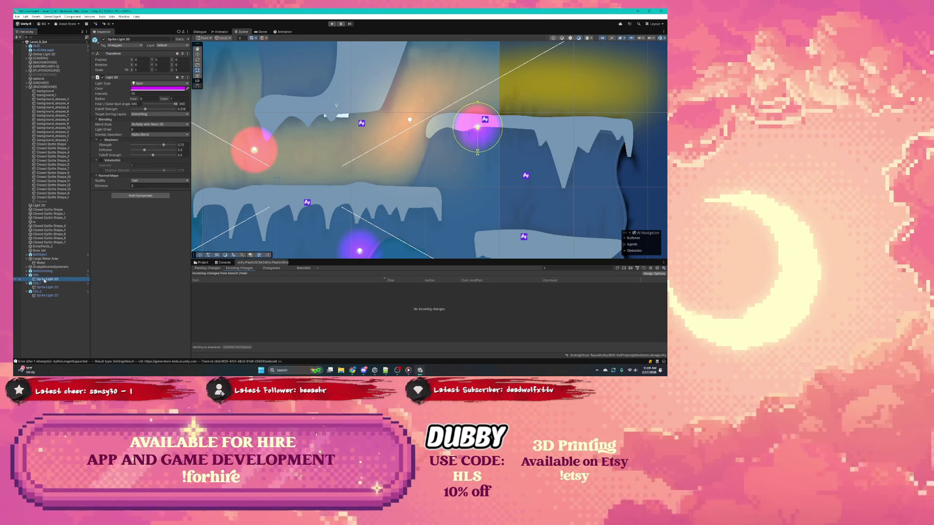
left_click(39, 275)
left_click(40, 279)
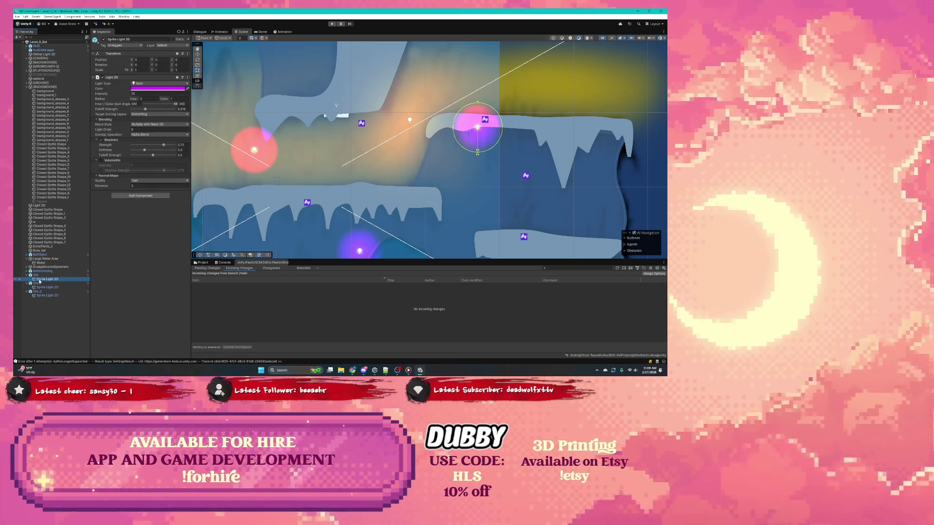
left_click(37, 283)
left_click(41, 288)
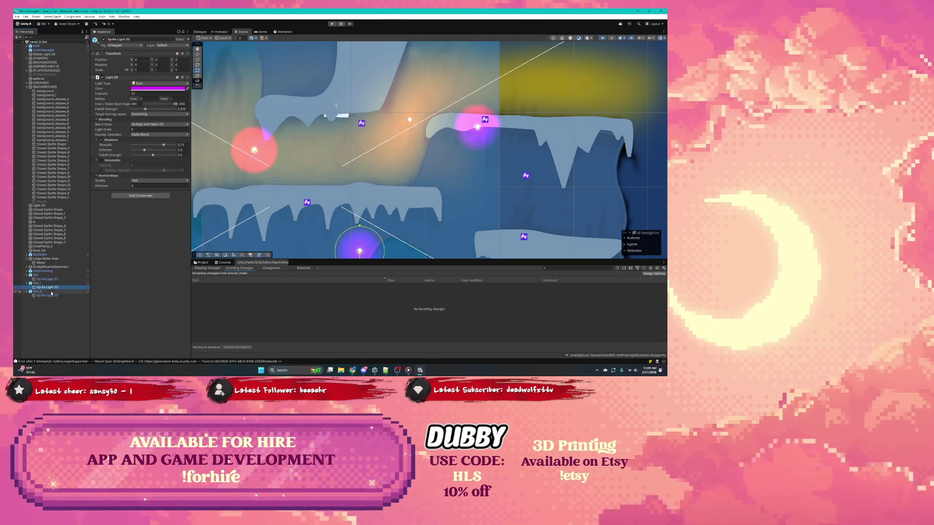
left_click(44, 296)
left_click(43, 288)
left_click(46, 279)
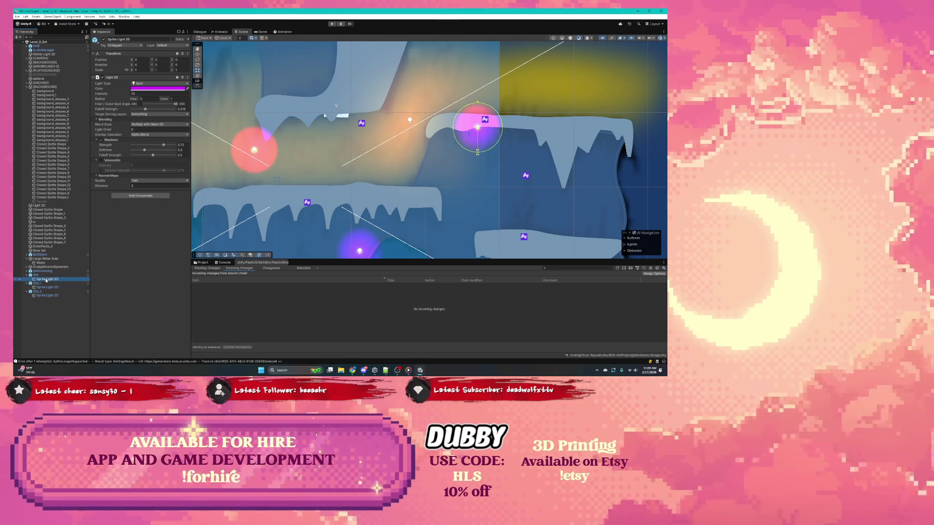
scroll(300, 171, "down", 4)
left_click_drag(320, 178, 358, 150)
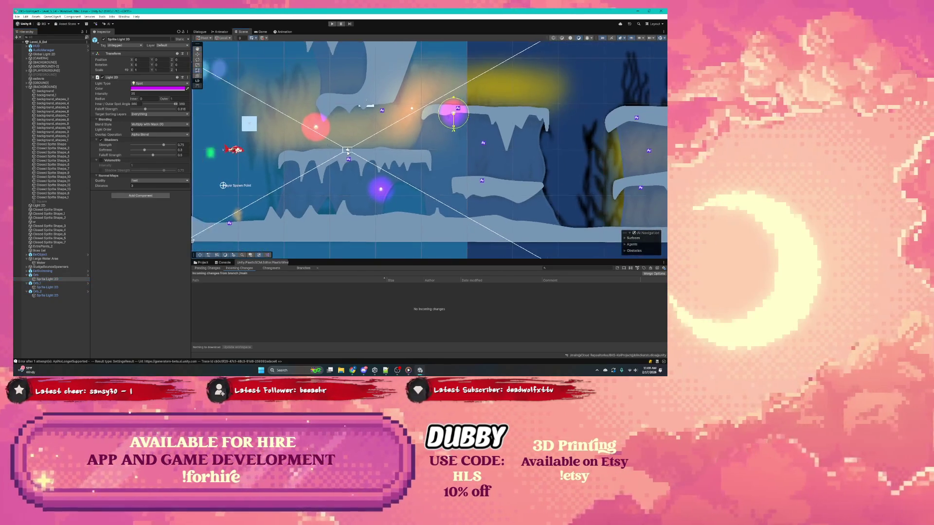
Turn off Scene view Gizmos and pan across the cave to the red fish sprite
left_click(659, 38)
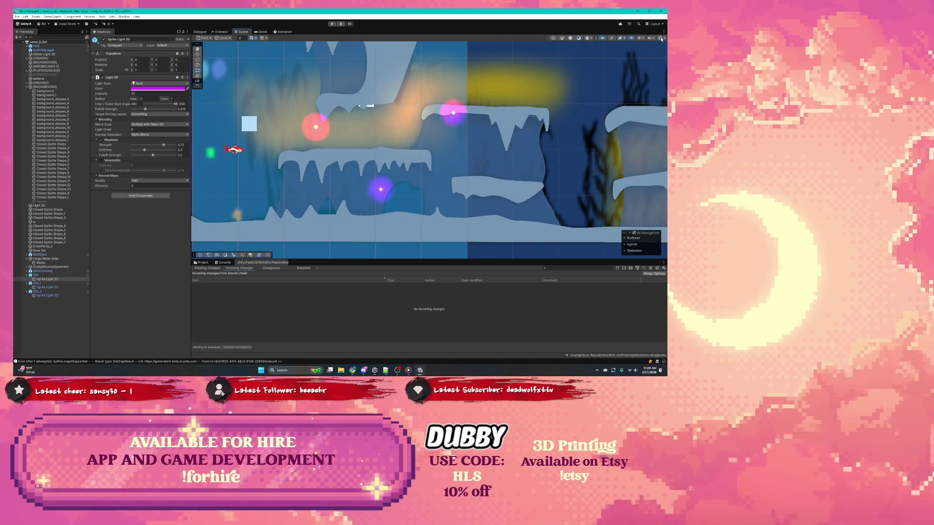
left_click(411, 127)
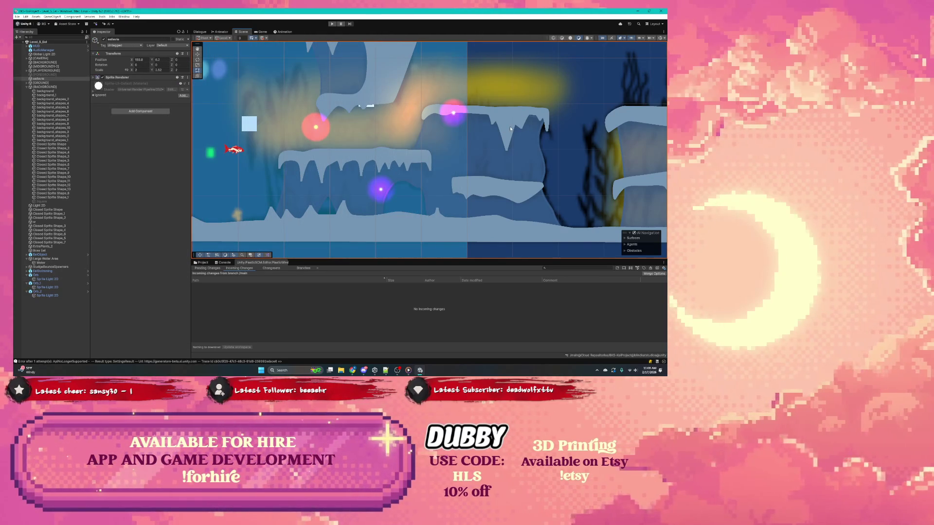
scroll(463, 103, "up", 4)
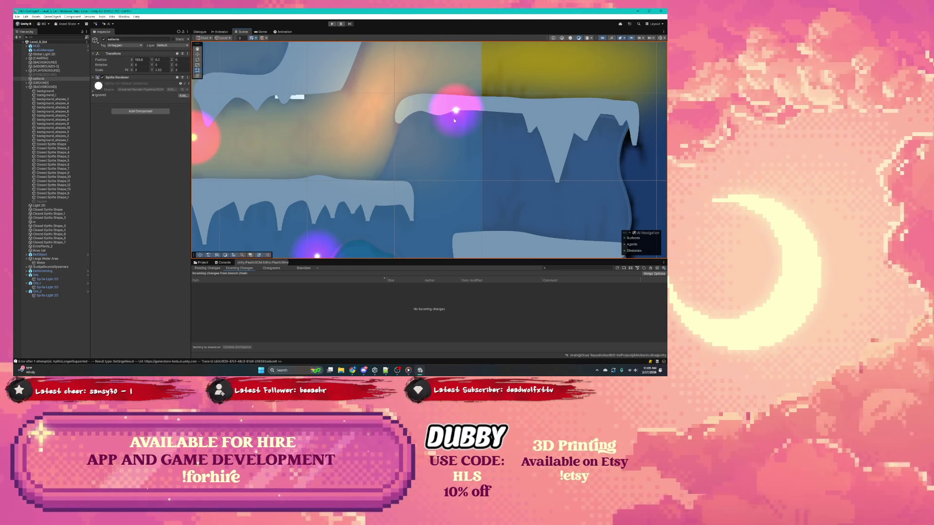
left_click_drag(382, 141, 459, 103)
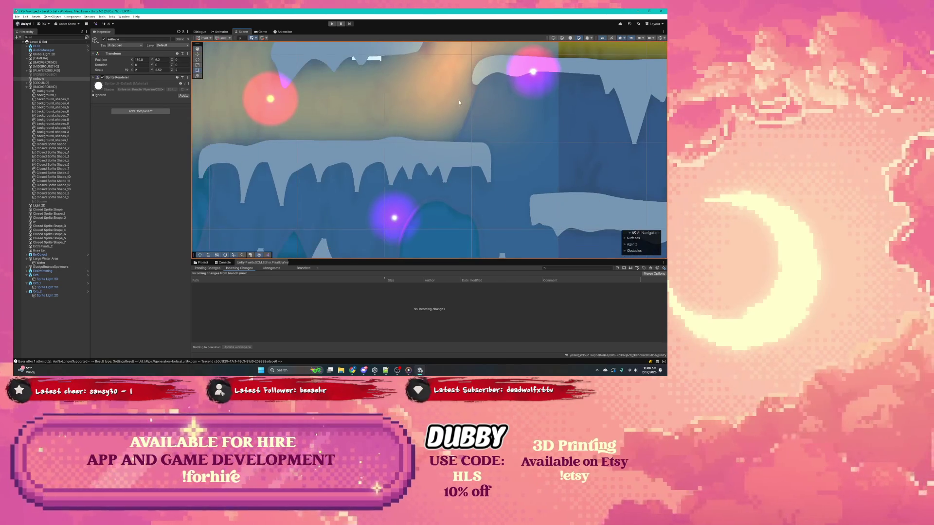
left_click_drag(324, 79, 393, 117)
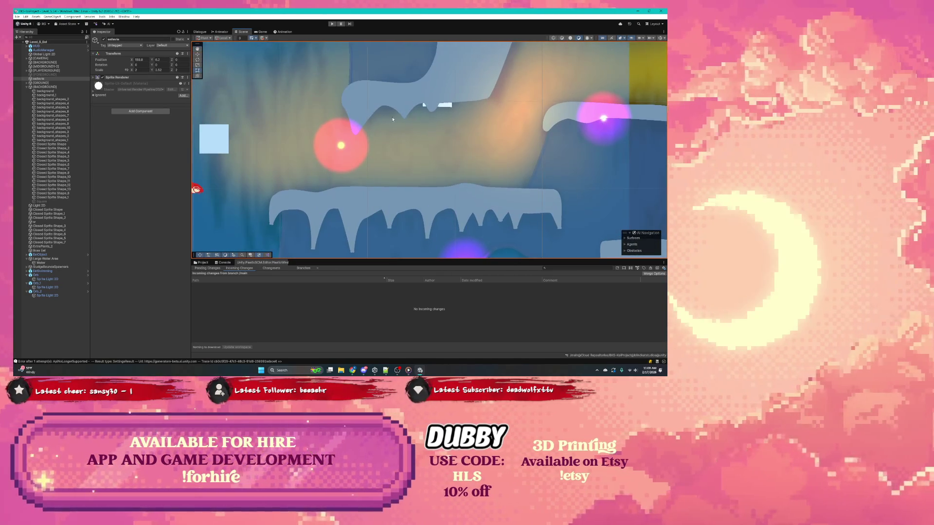
left_click_drag(300, 166, 415, 169)
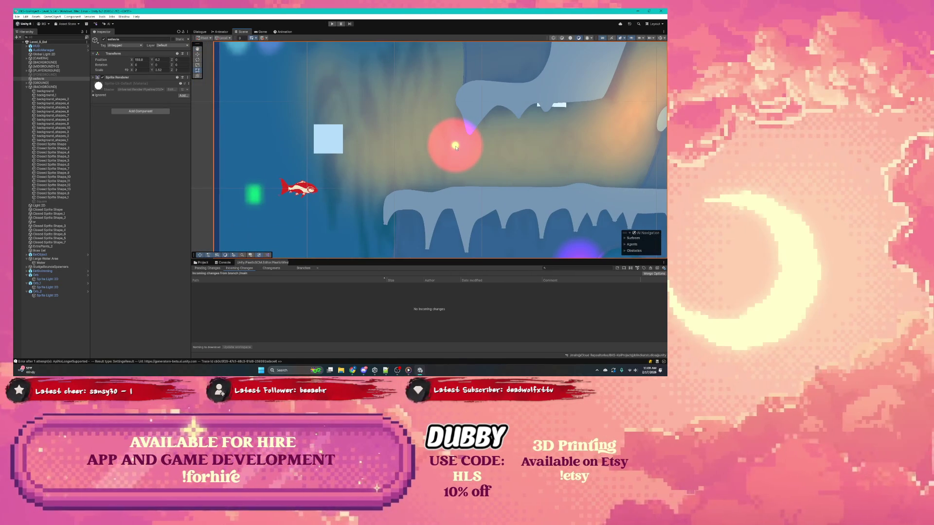
Select Orb's Sprite Light 2D in the Hierarchy to show its light settings
left_click(48, 276)
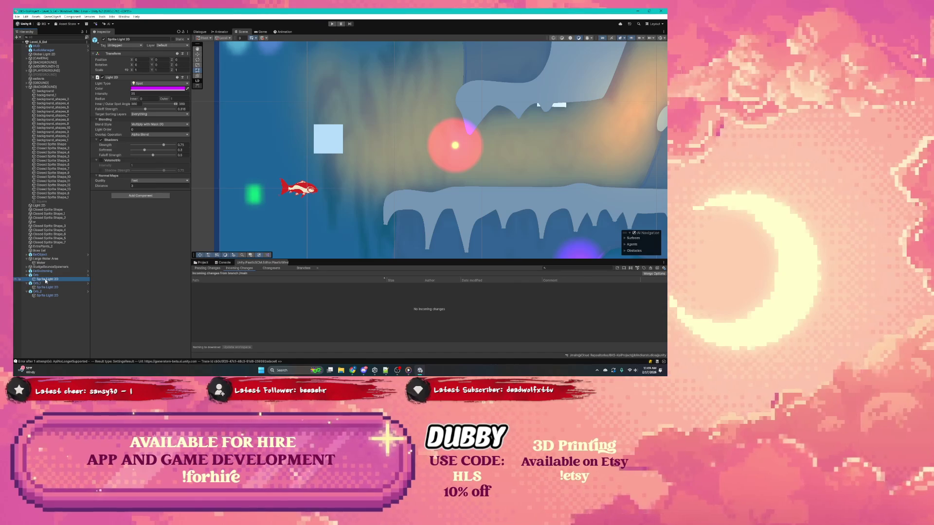
left_click(45, 283)
left_click(43, 279)
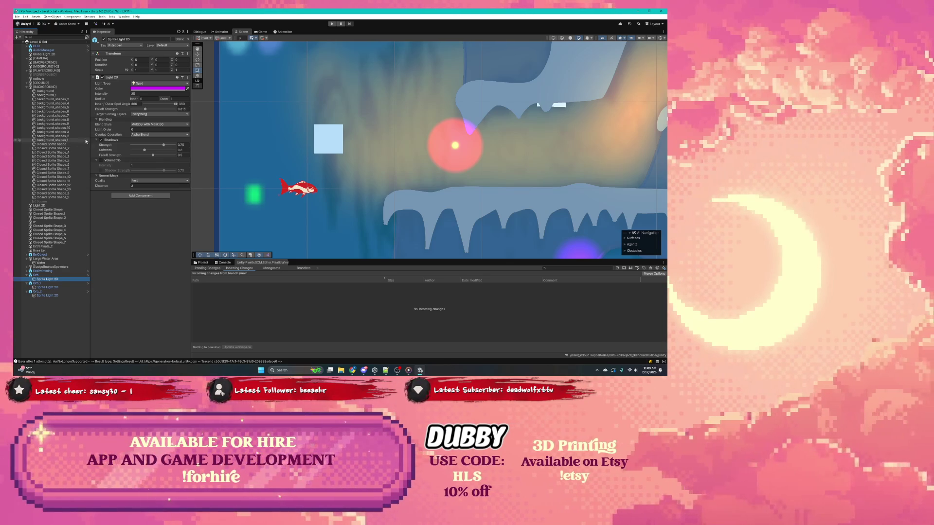
left_click(42, 284)
left_click(43, 287)
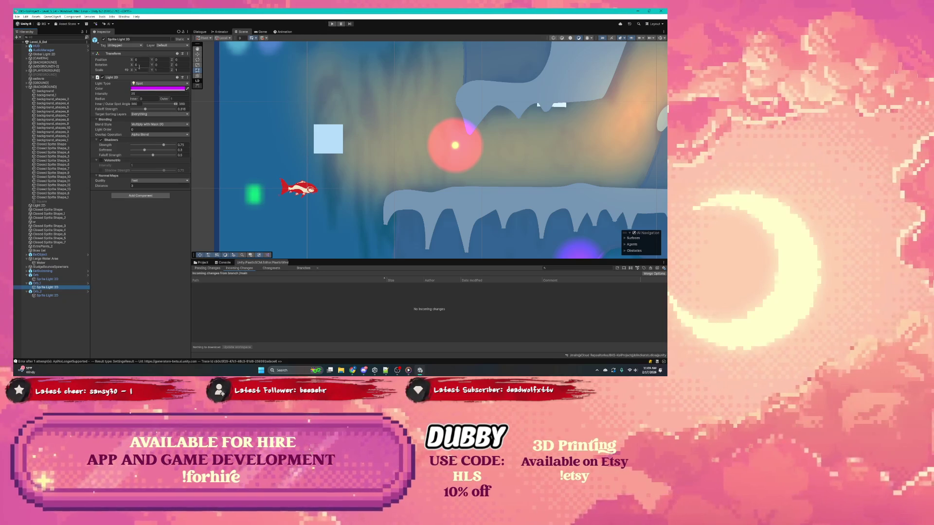
left_click(48, 279)
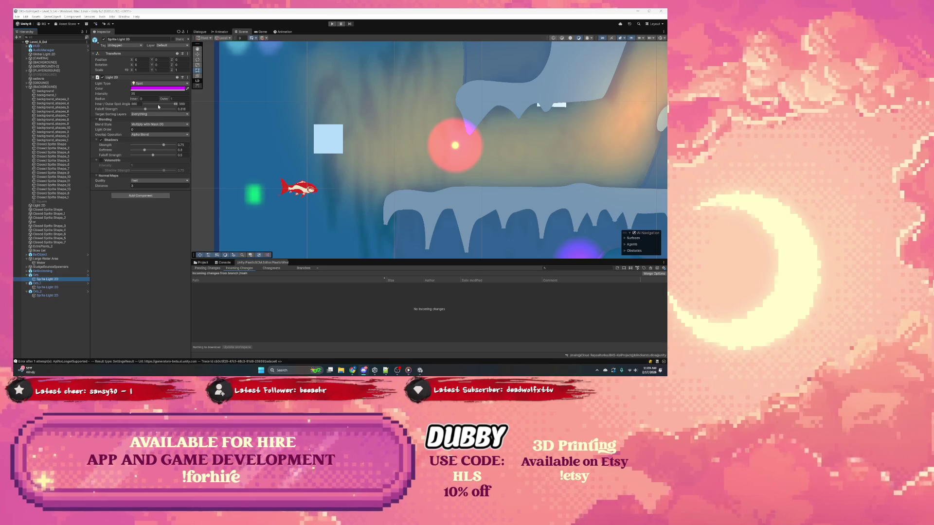
scroll(421, 115, "down", 5)
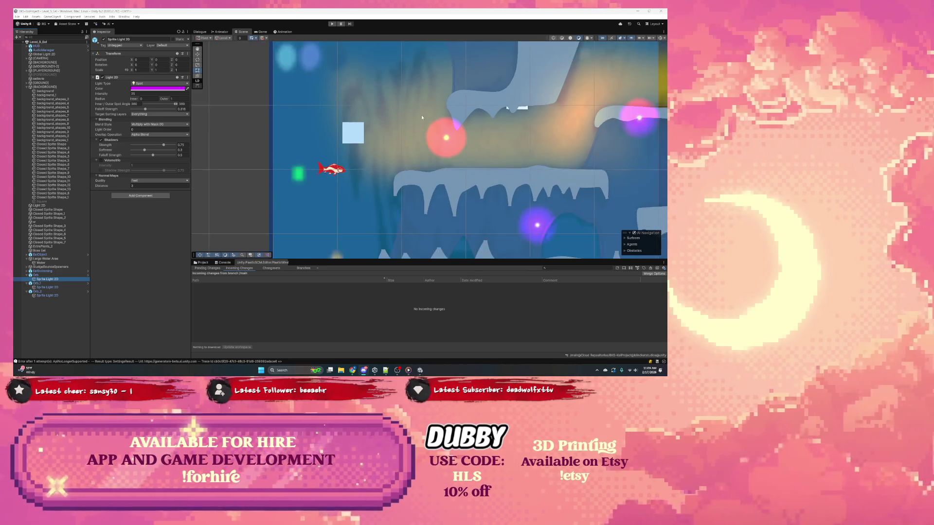
left_click_drag(421, 115, 320, 129)
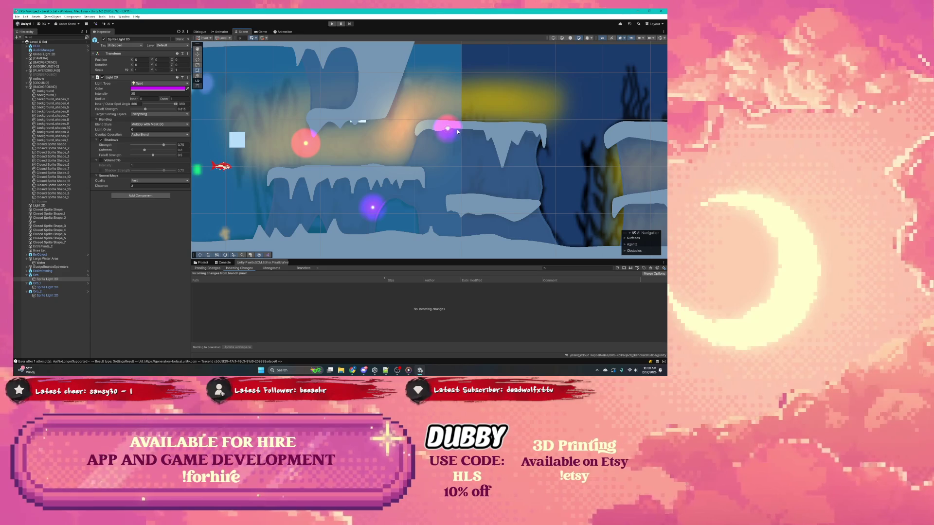
scroll(376, 208, "up", 5)
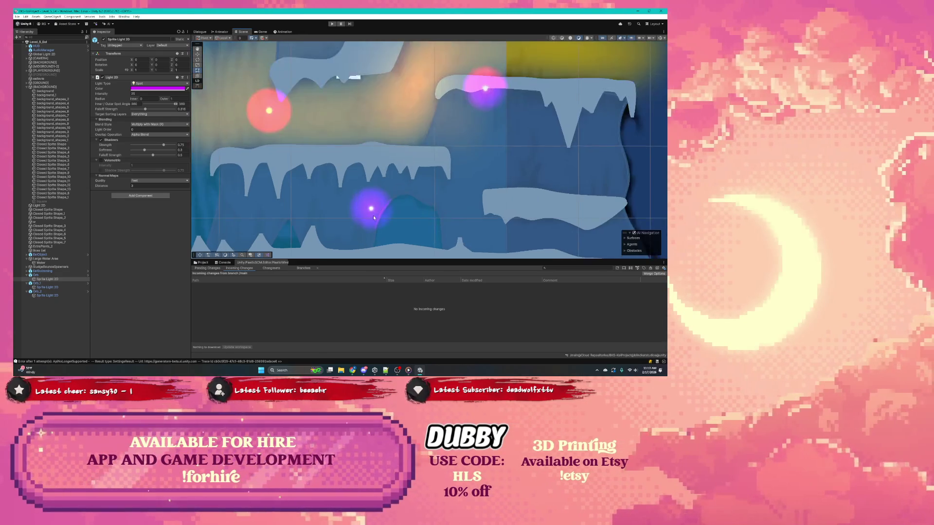
scroll(375, 215, "down", 5)
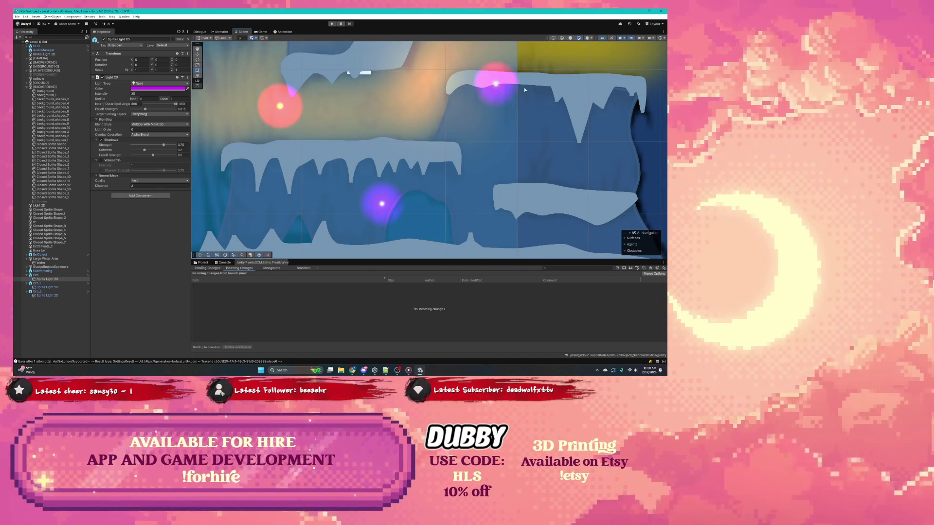
left_click(411, 372)
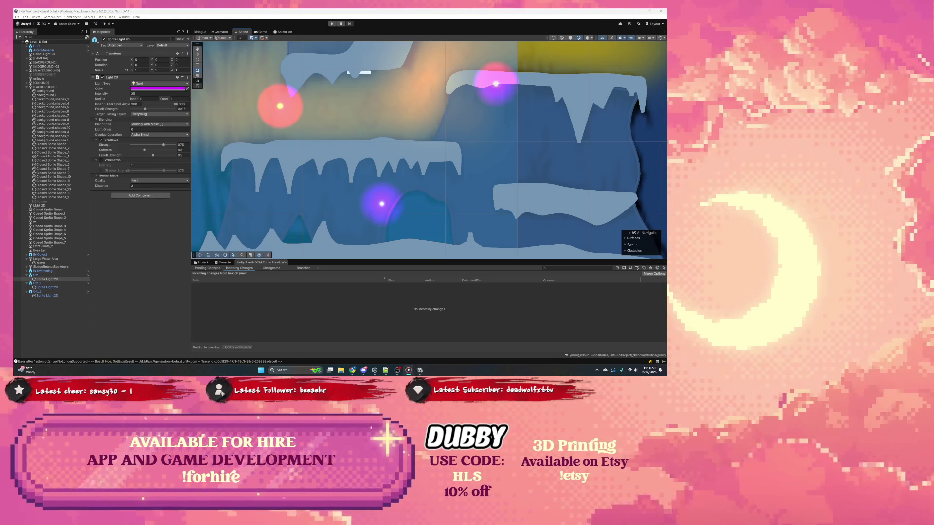
left_click(420, 370)
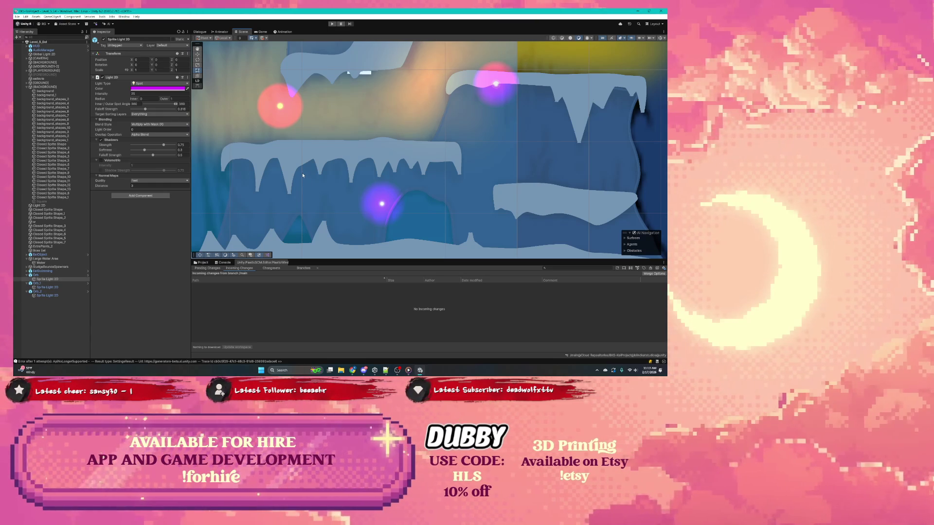
Close the normal map quality list and select Orb's Sprite Light 2D
left_click(154, 181)
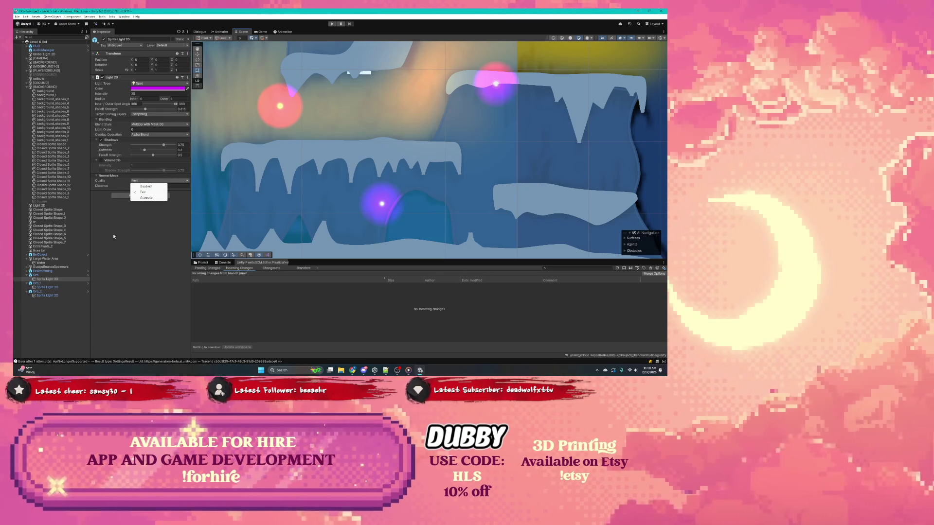
left_click(37, 276)
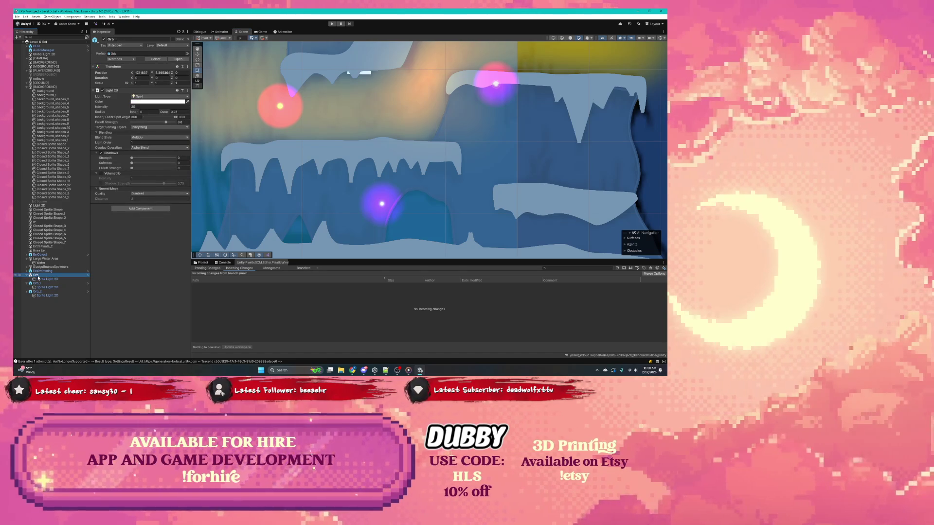
left_click(38, 279)
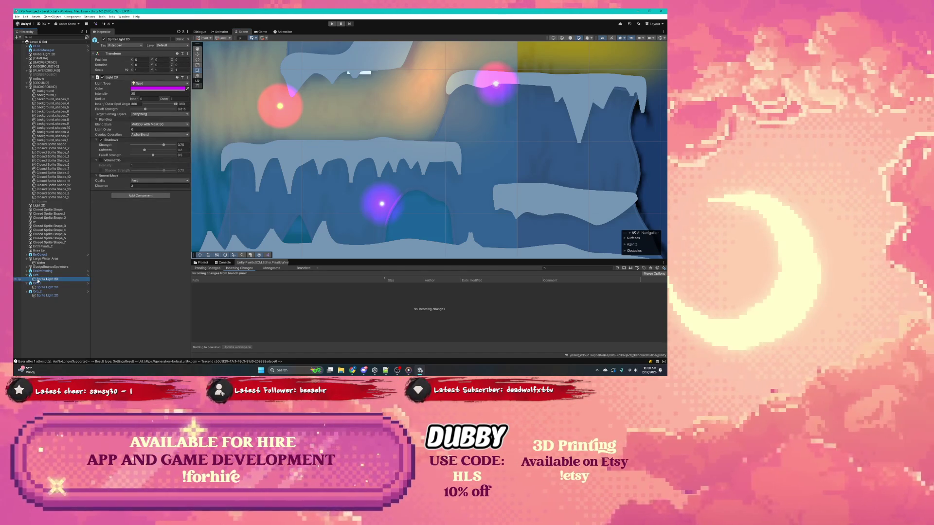
left_click(37, 275)
left_click(39, 280)
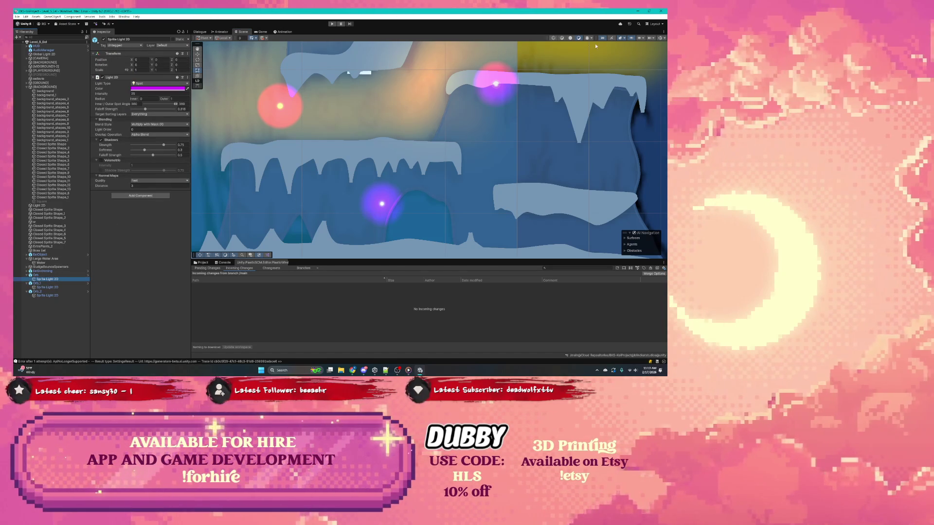
Turn Scene view Gizmos back on and reselect Orb's Sprite Light 2D
left_click(660, 39)
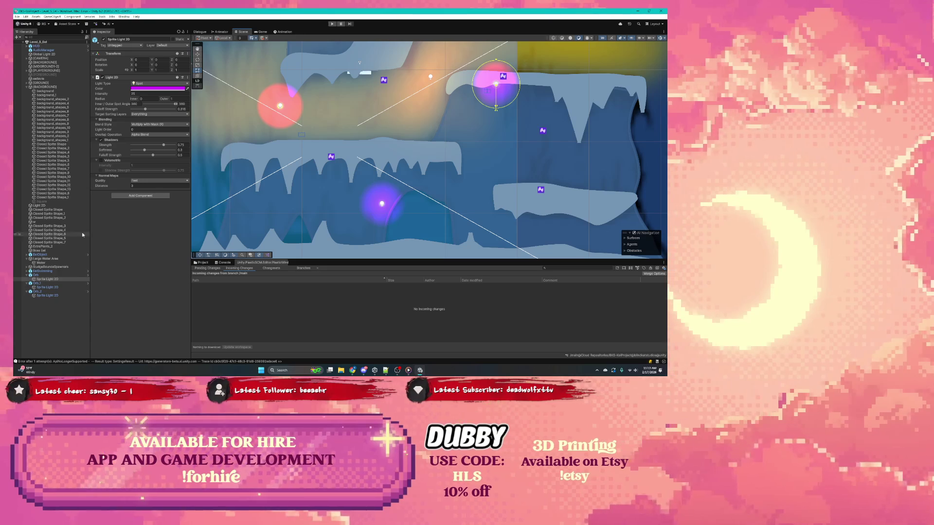
left_click(51, 276)
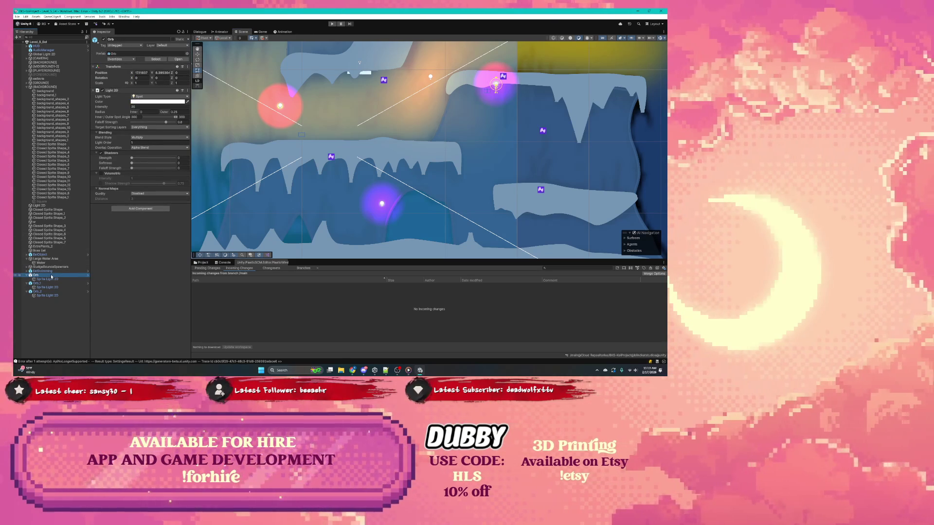
left_click(51, 280)
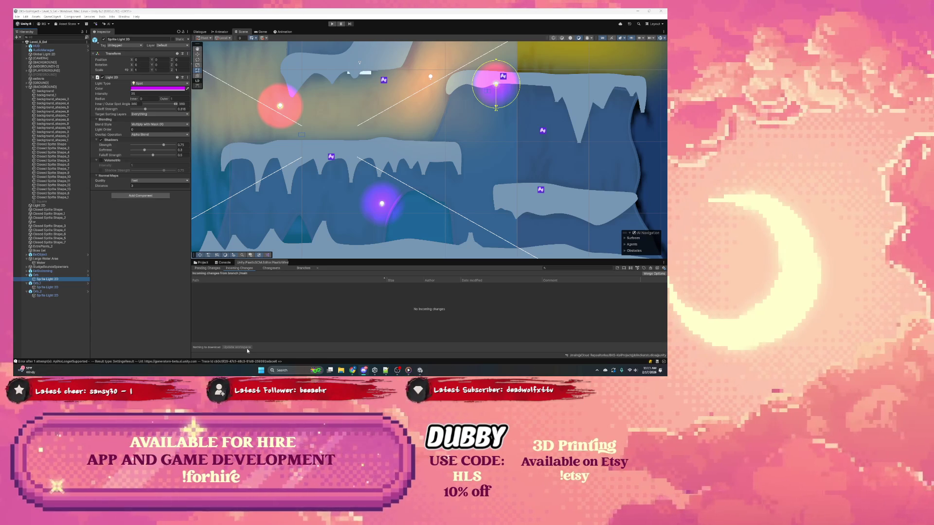
left_click(48, 277)
Check EelSwimming's spawn point, reselect Orb, and enter Play mode with Ctrl+P
left_click(47, 272)
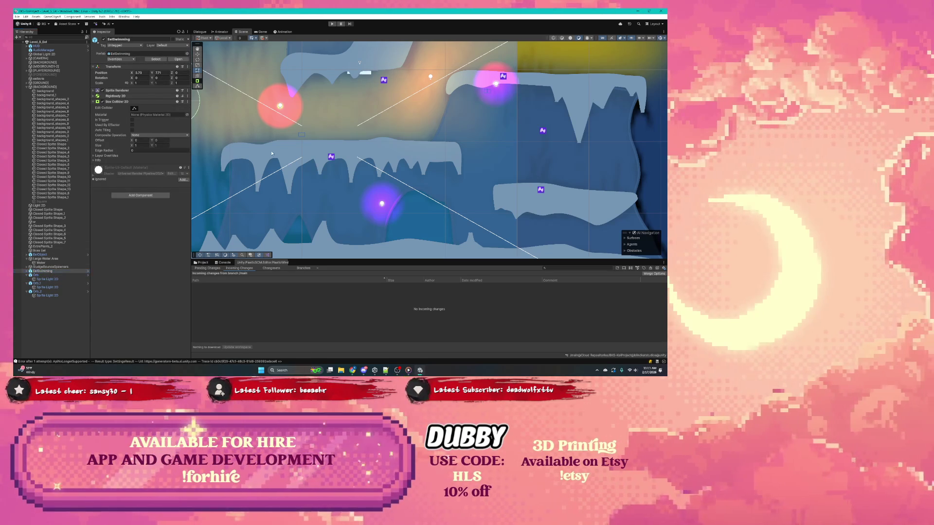
left_click_drag(271, 153, 382, 179)
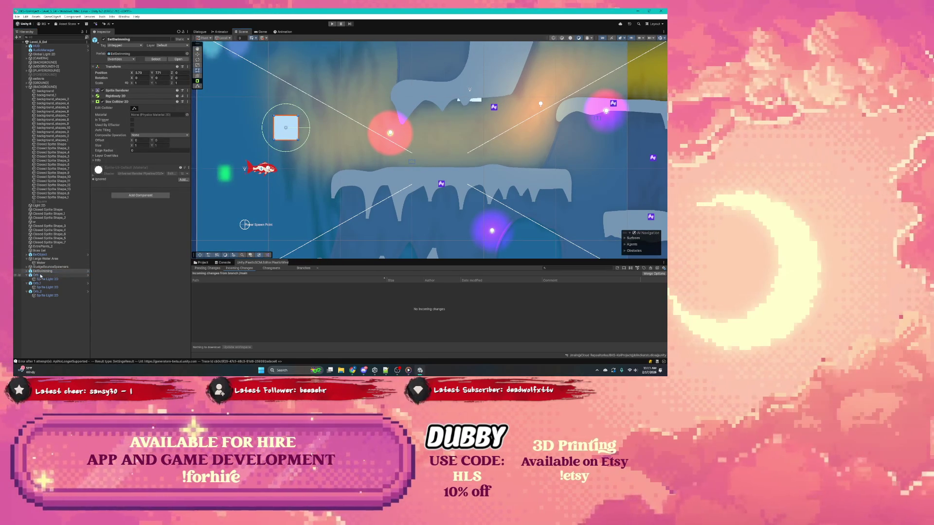
left_click(41, 276)
key("ctrl+p")
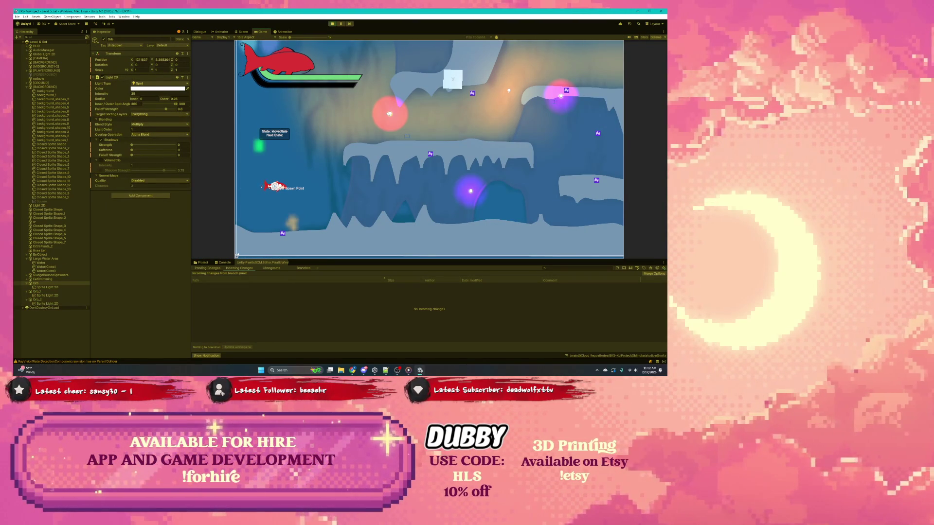
Turn off Game view Gizmos and swim the fish with WASD up through the red orb and around
key("w")
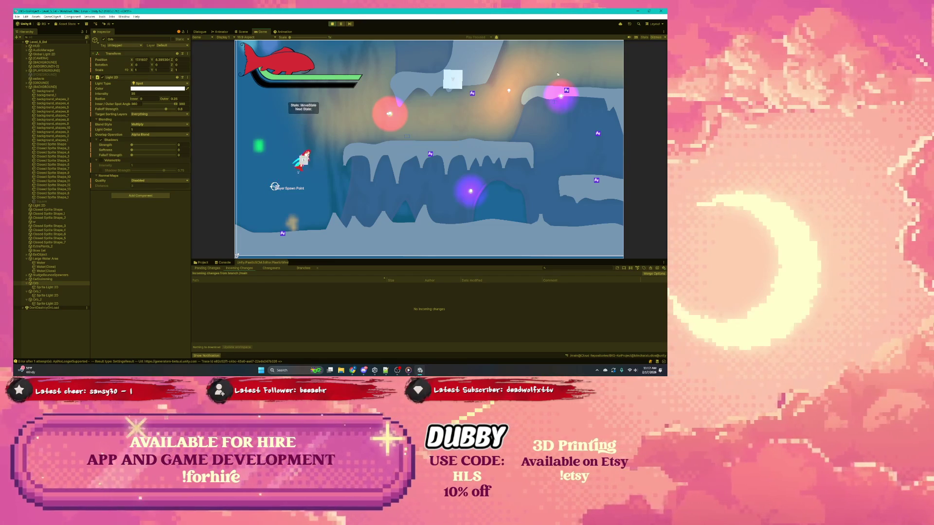
left_click(655, 37)
key("d")
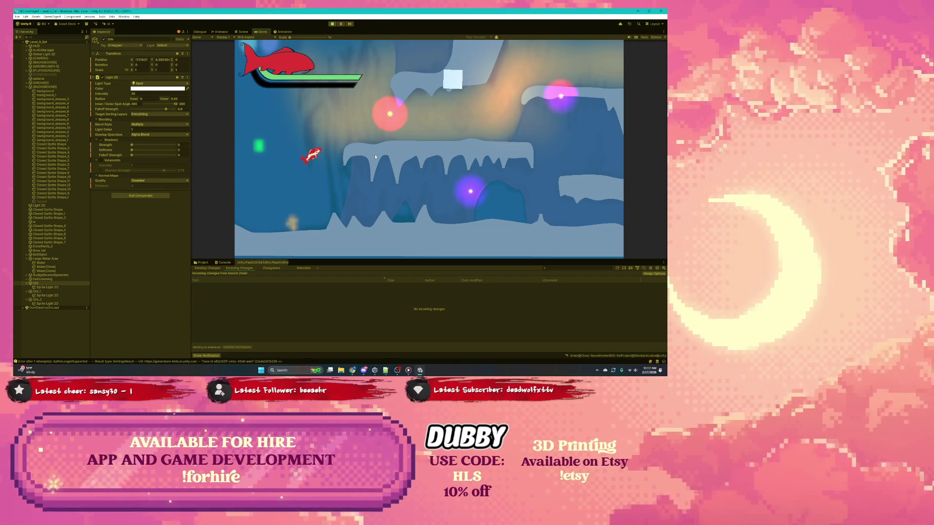
key("w")
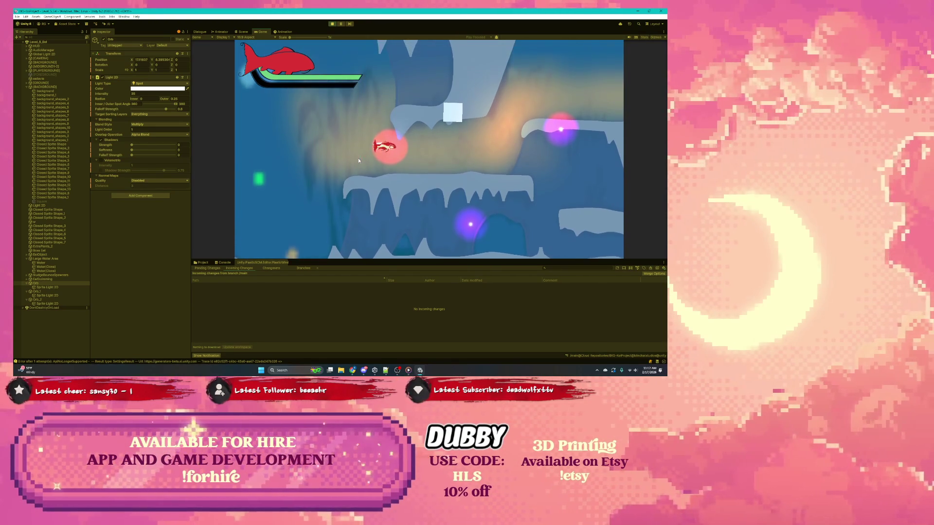
key("d")
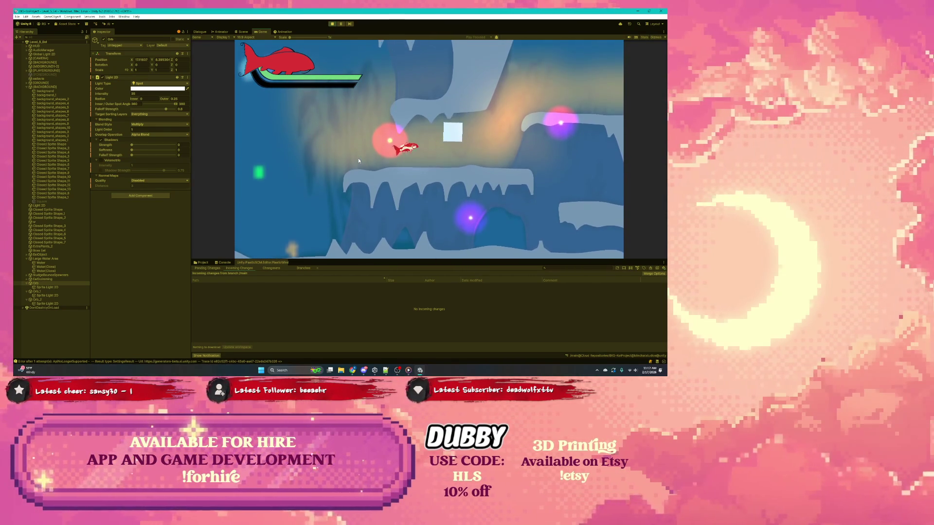
key("a")
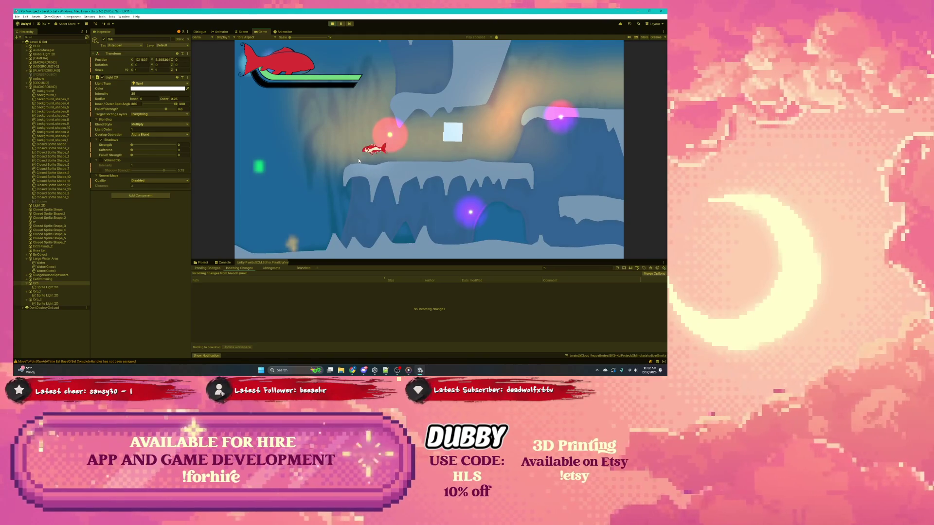
key("w")
key("a")
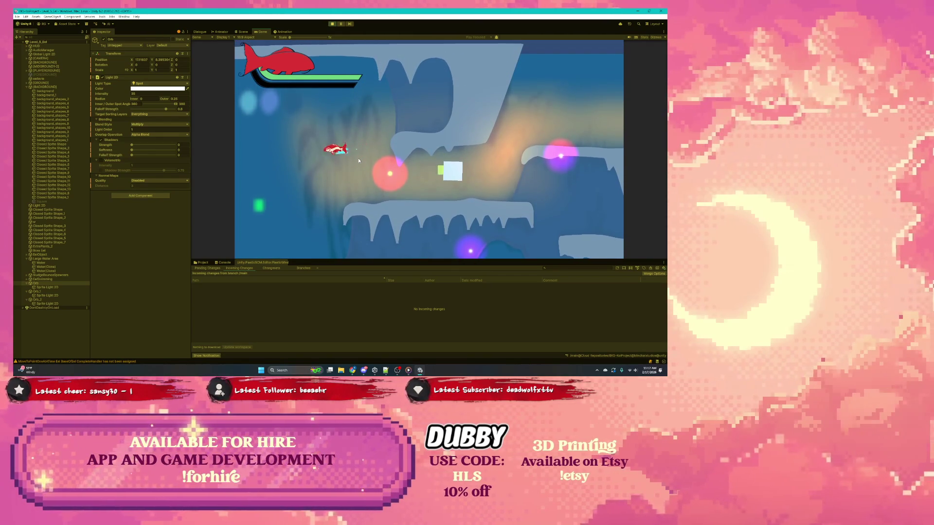
key("s")
key("d")
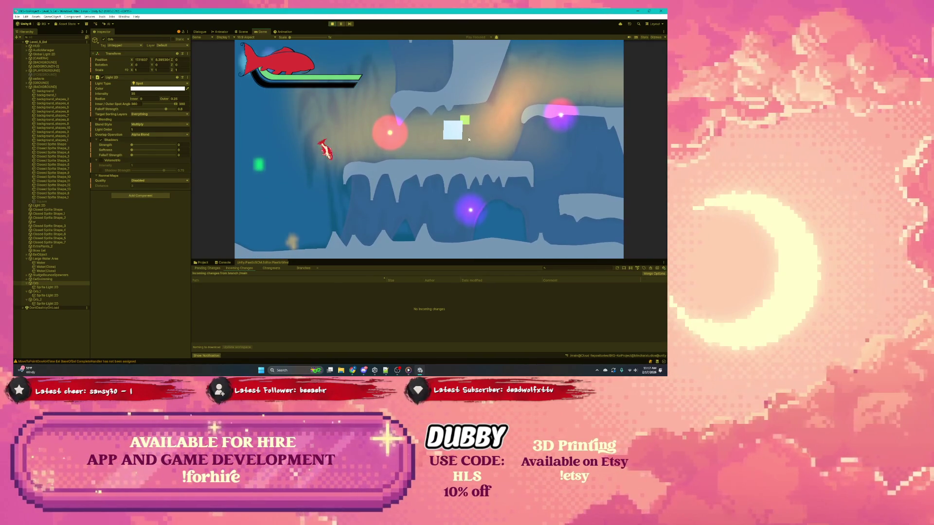
key("w")
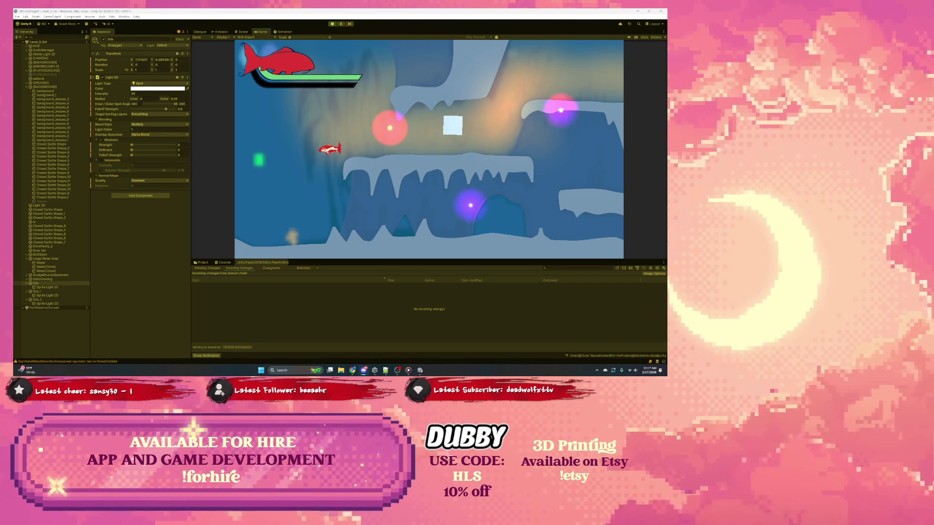
left_click(168, 46)
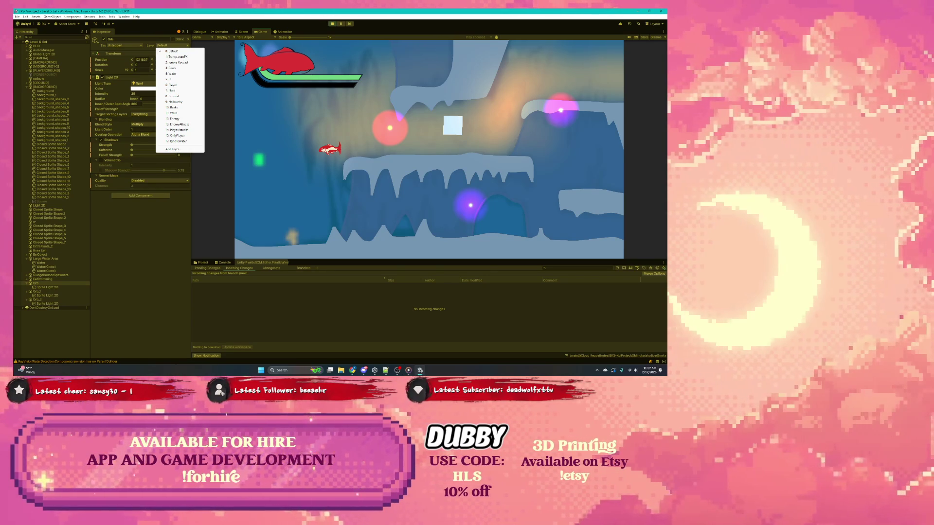
key("Escape")
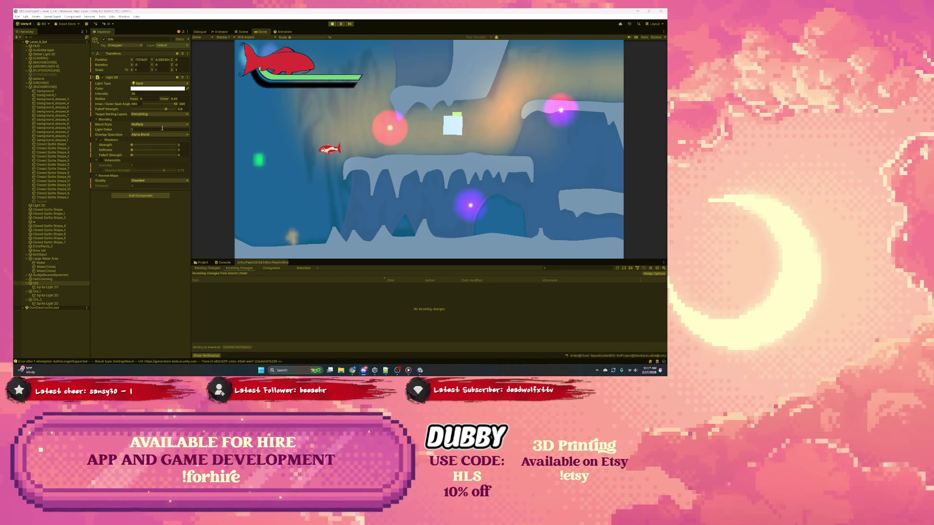
Enable Volumetric, enter 6.2 as its intensity, then turn Volumetric back off
left_click(100, 162)
left_click(100, 160)
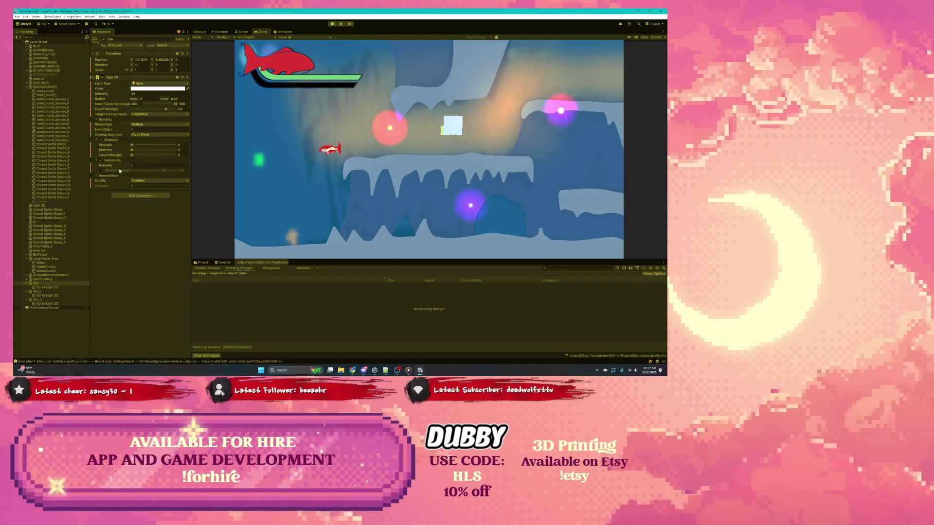
left_click(131, 165)
type("6.2")
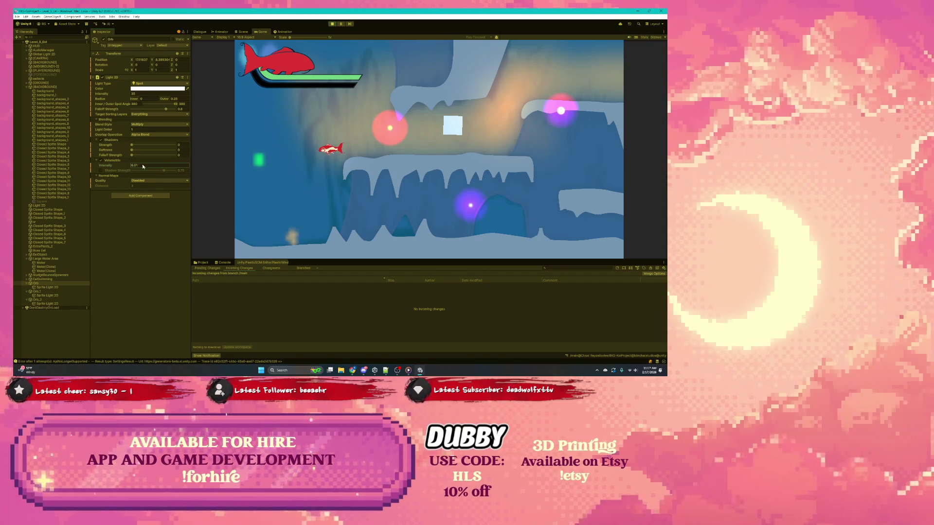
left_click(101, 160)
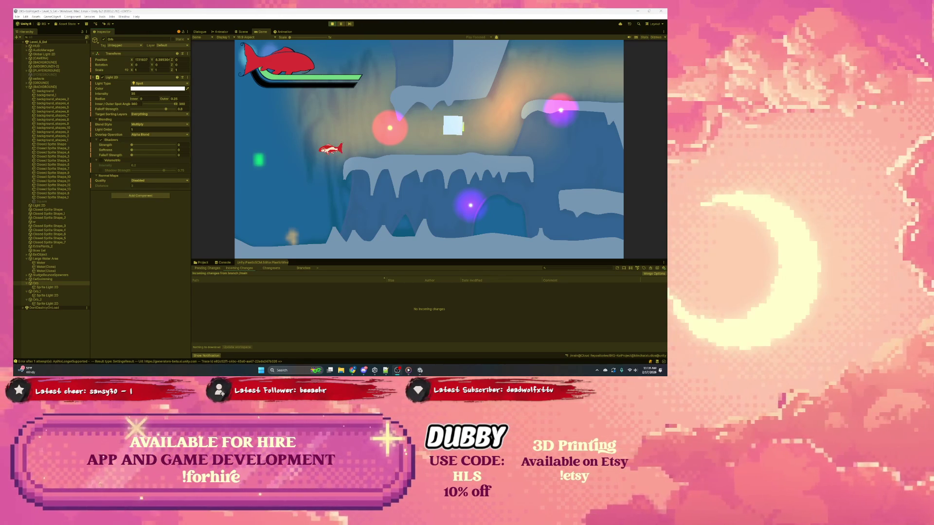
key("alt+Tab")
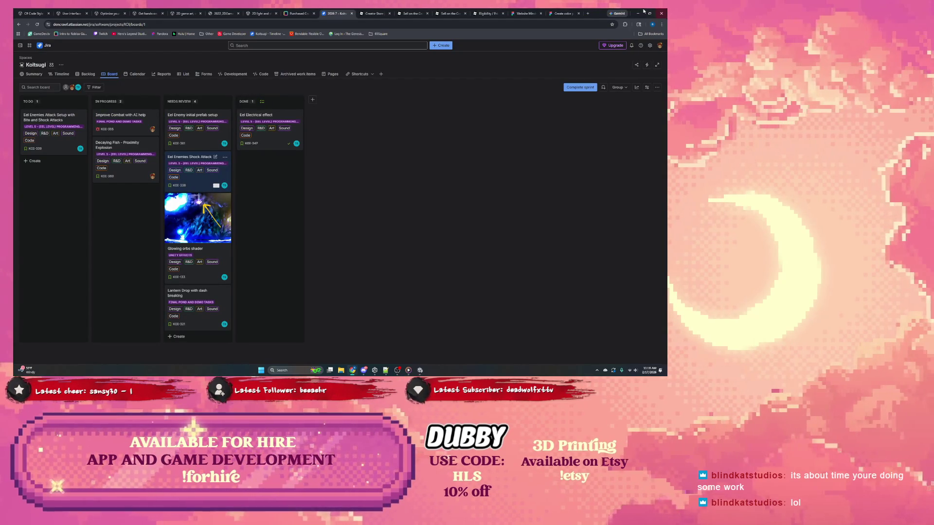
key("alt+Tab")
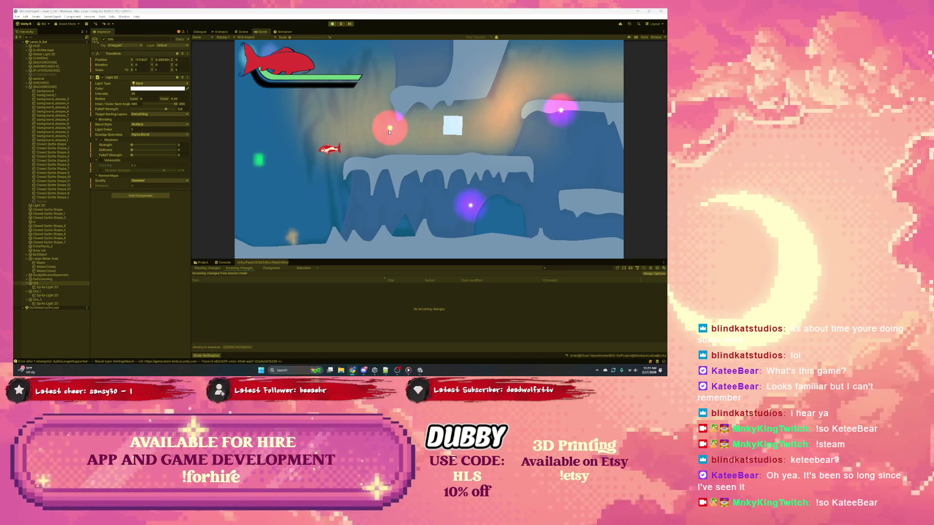
left_click(146, 114)
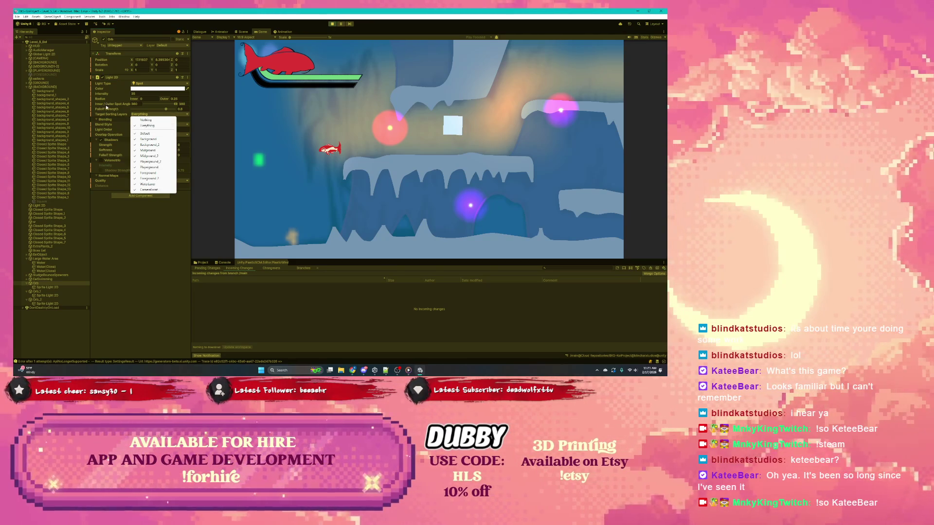
left_click(111, 115)
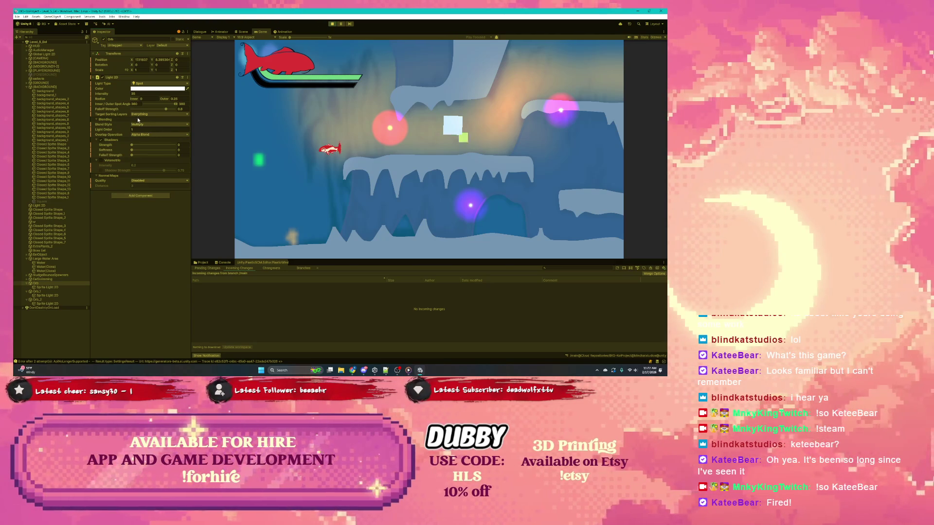
left_click(139, 114)
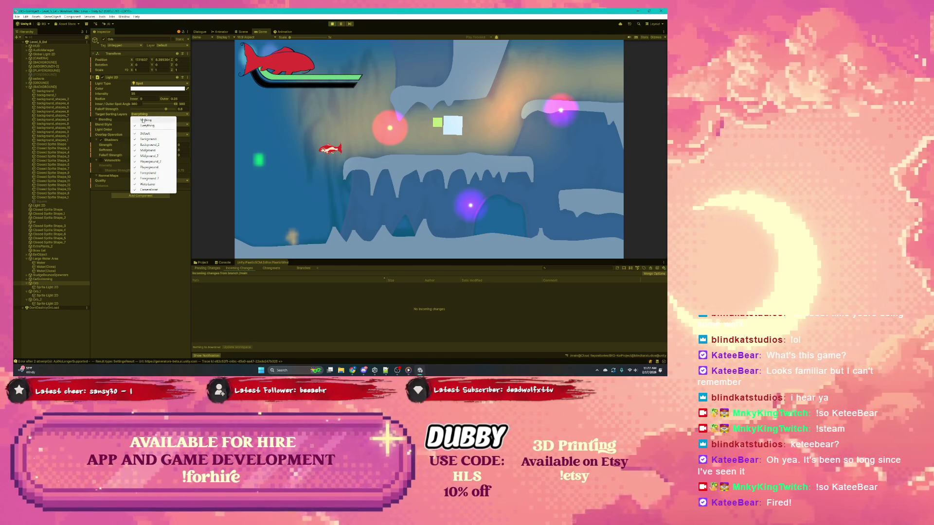
left_click(148, 125)
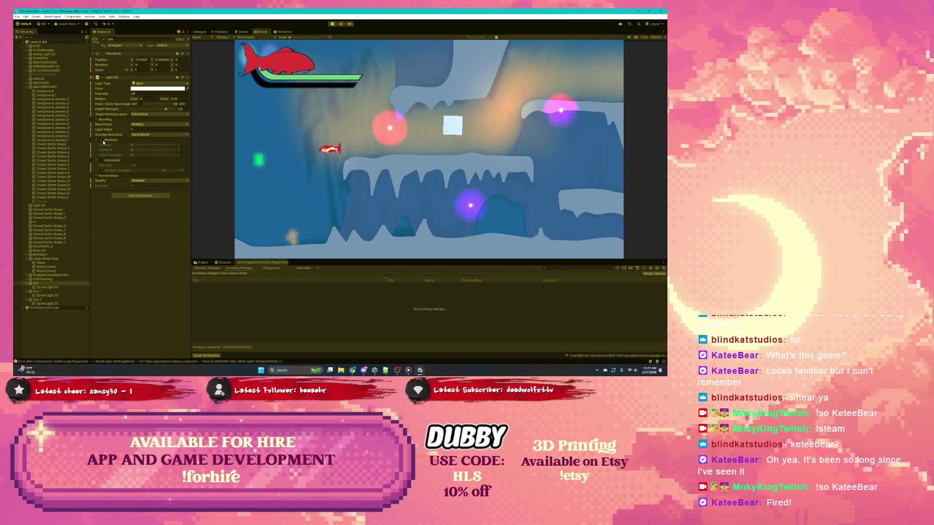
left_click(139, 145)
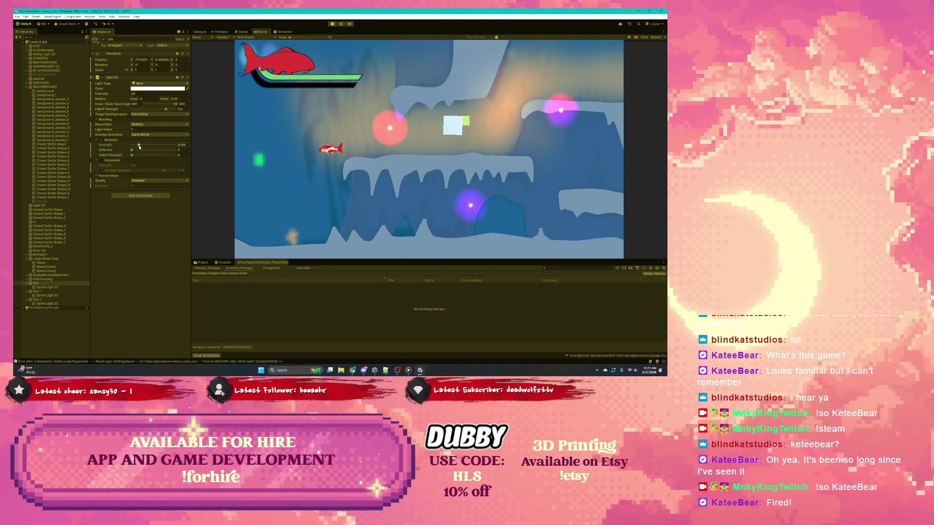
Exit Play mode, untick Shadows on Orb's Light 2D, and select its Sprite Light 2D child
left_click(332, 23)
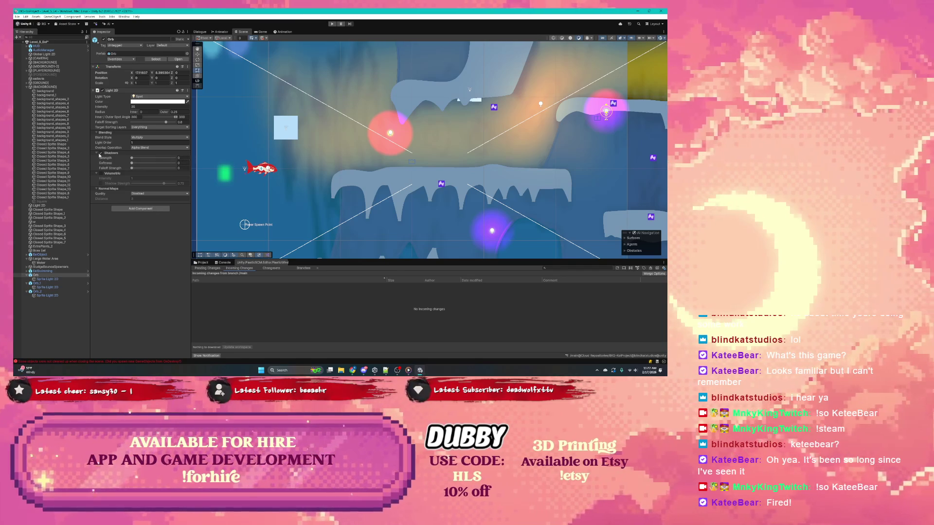
left_click(100, 153)
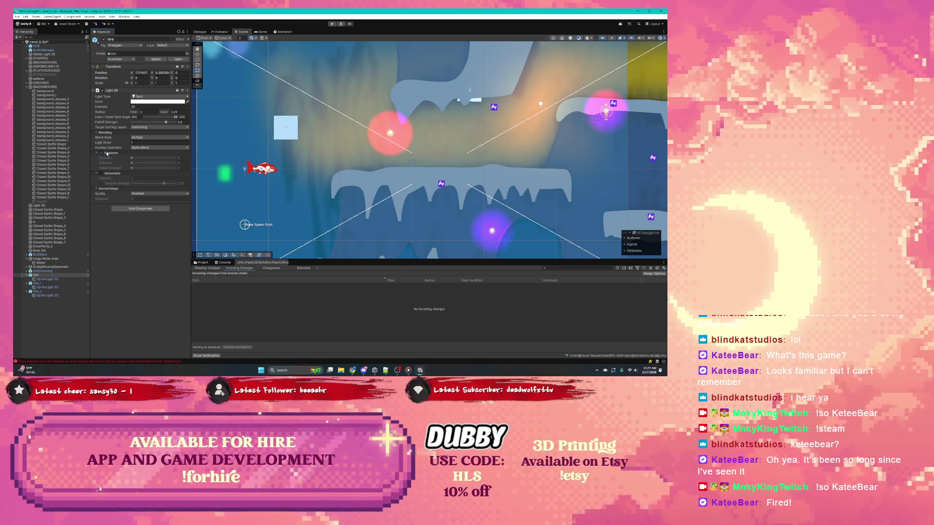
left_click(47, 280)
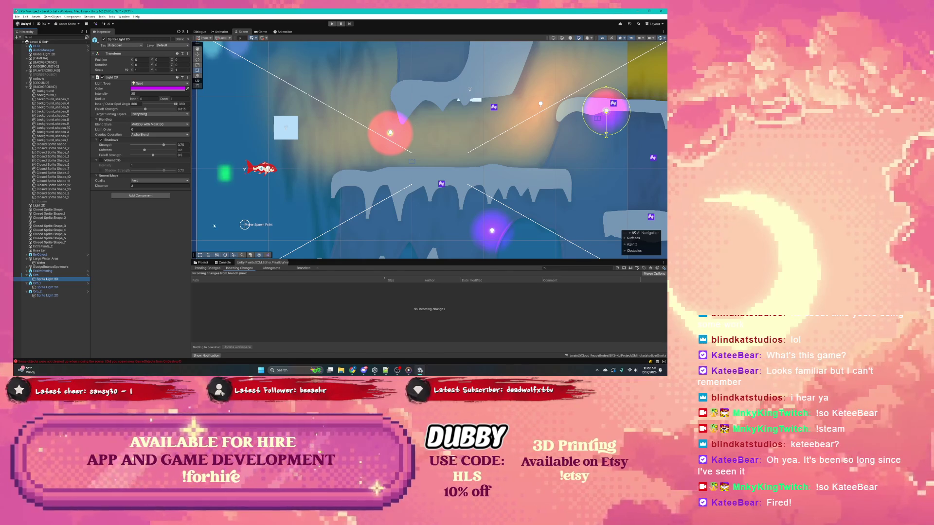
Dismiss the Target Sorting Layers list, then select and frame Orb_1's Sprite Light 2D
left_click(145, 115)
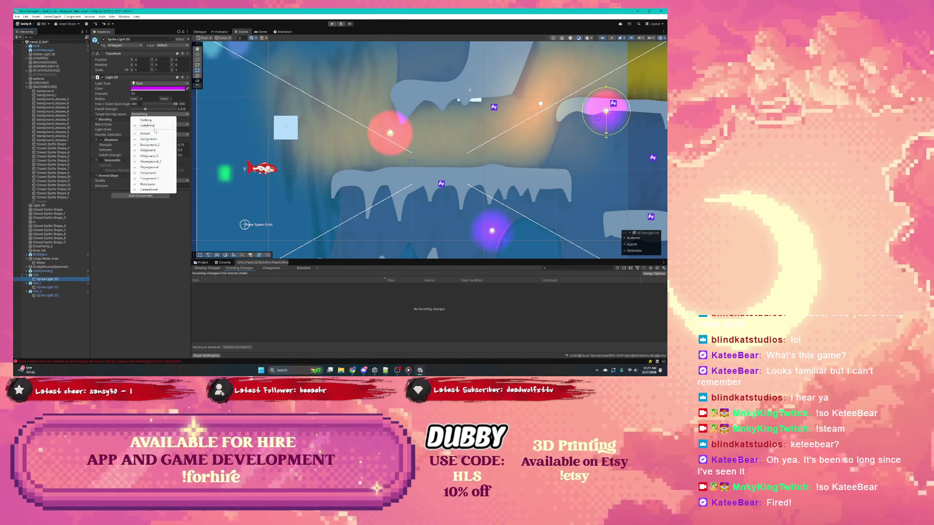
key("Escape")
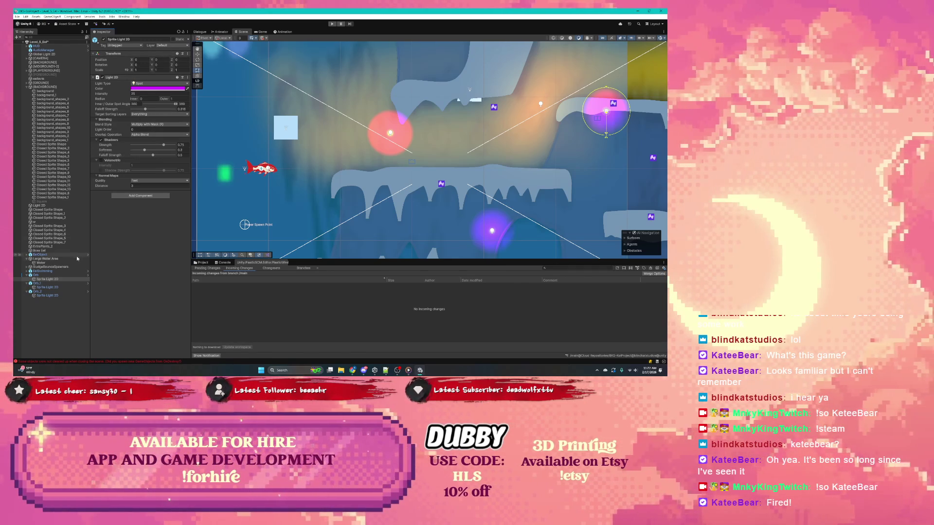
left_click(51, 287)
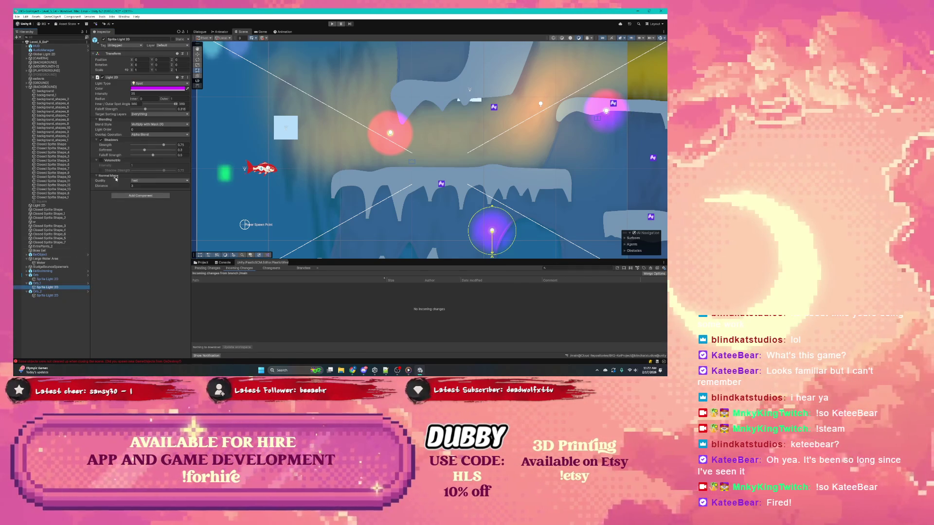
key("f")
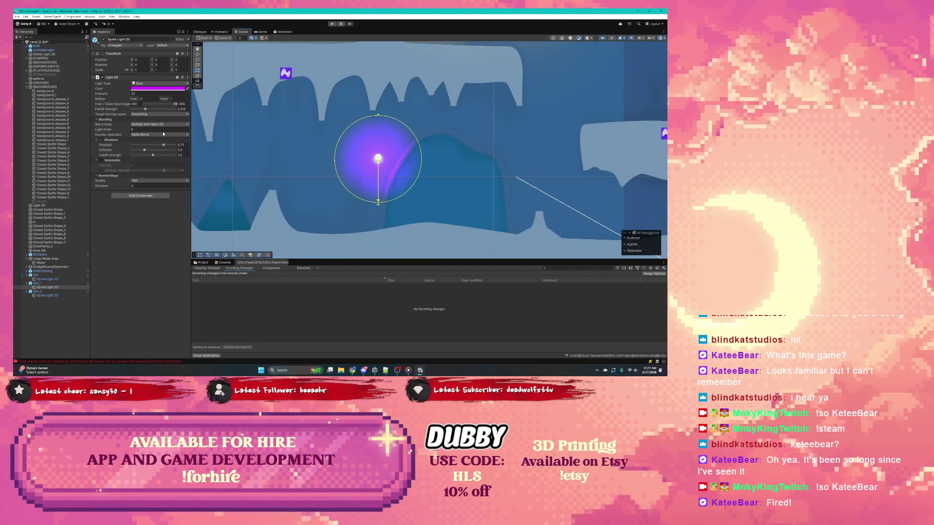
Cycle Orb_1's purple light through Additive with Mask, Multiply with Mask and Additive, then Multiply
left_click(151, 125)
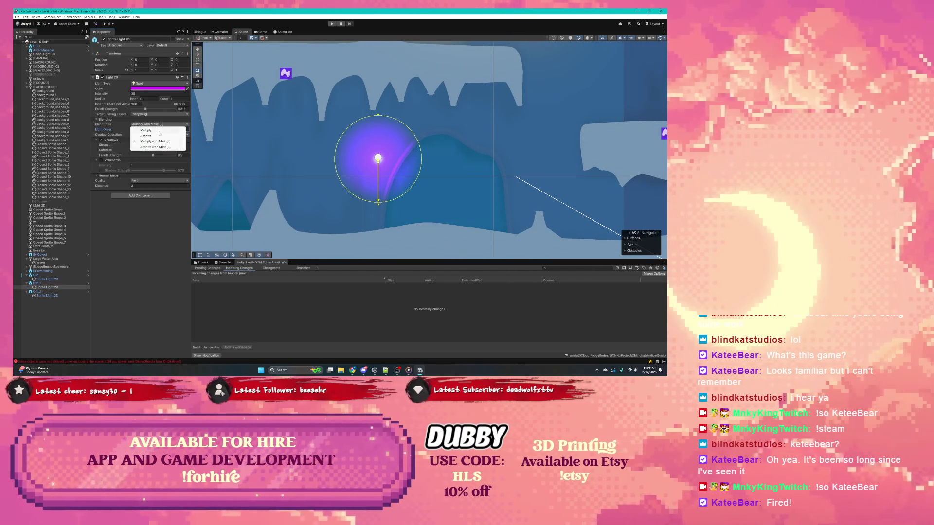
left_click(163, 147)
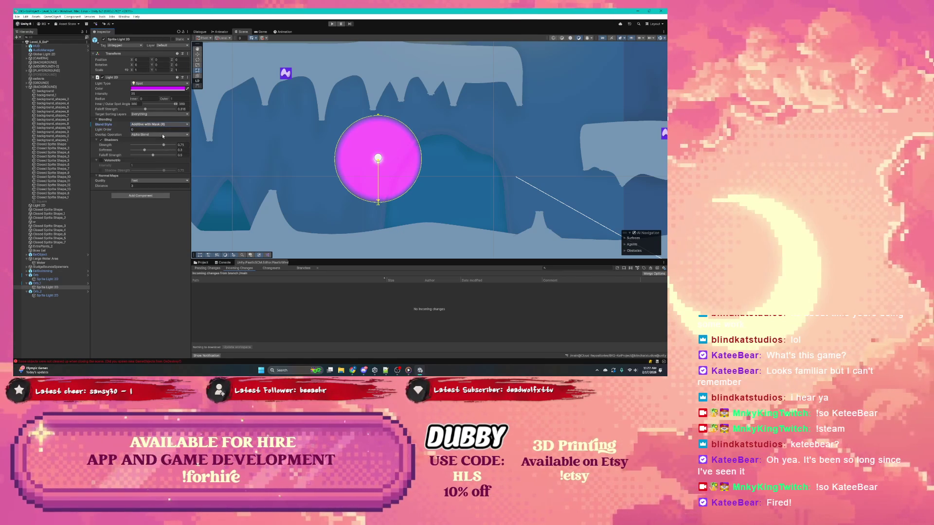
left_click(157, 127)
left_click(159, 142)
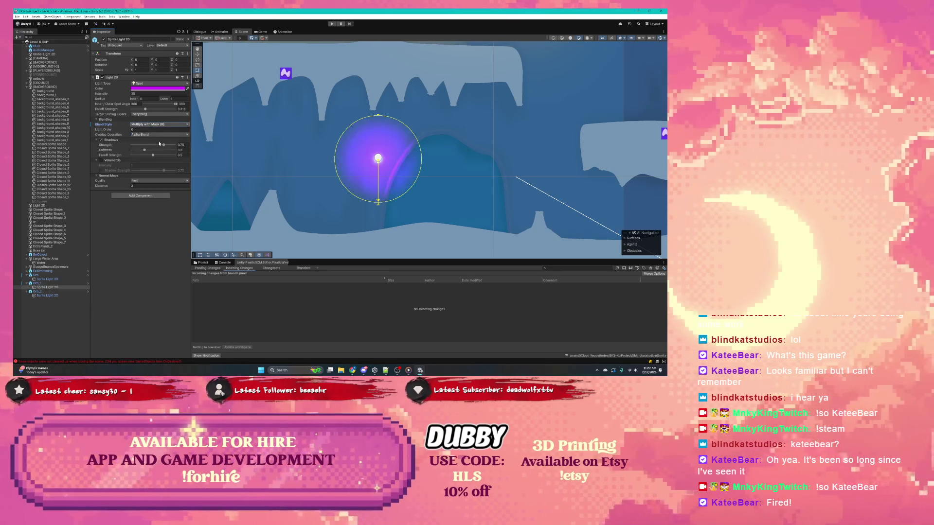
left_click(173, 125)
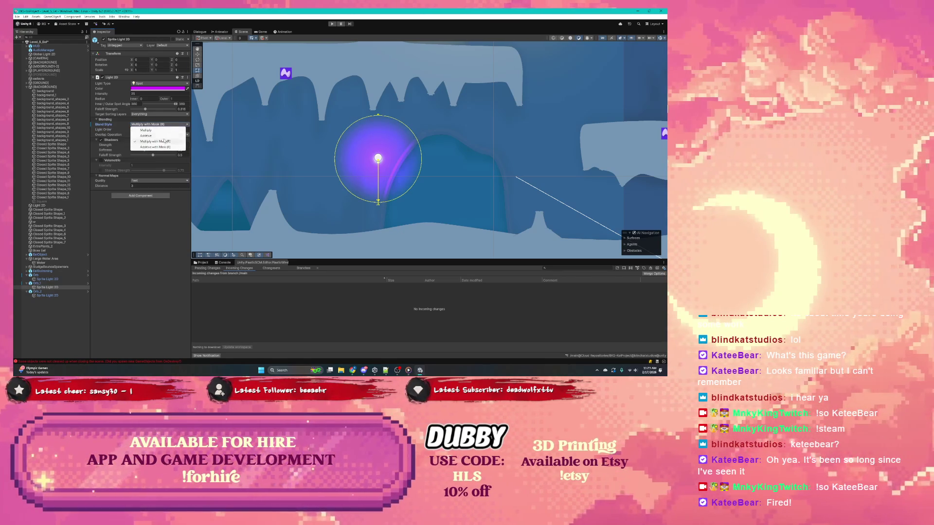
left_click(157, 138)
left_click(158, 125)
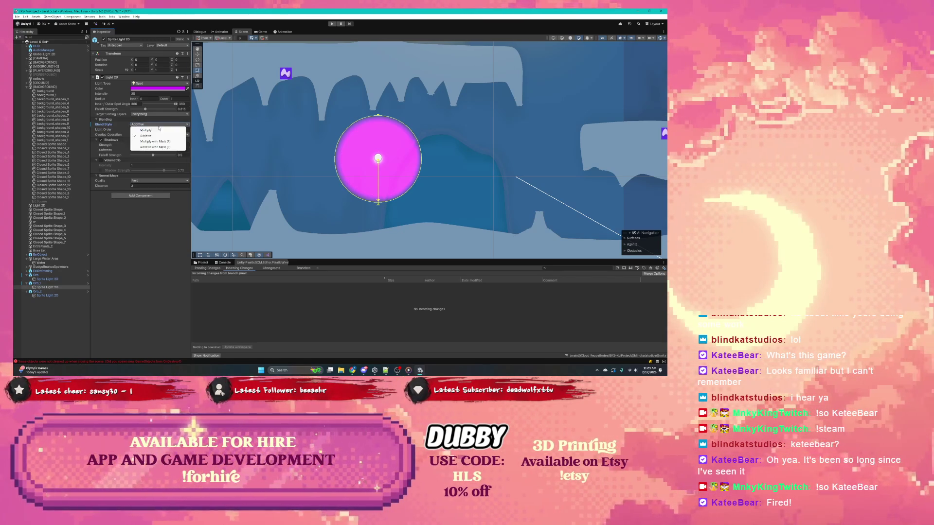
left_click(161, 130)
Recentre on the purple light, retry Multiply with Mask, and settle on plain Multiply
left_click_drag(345, 136, 394, 202)
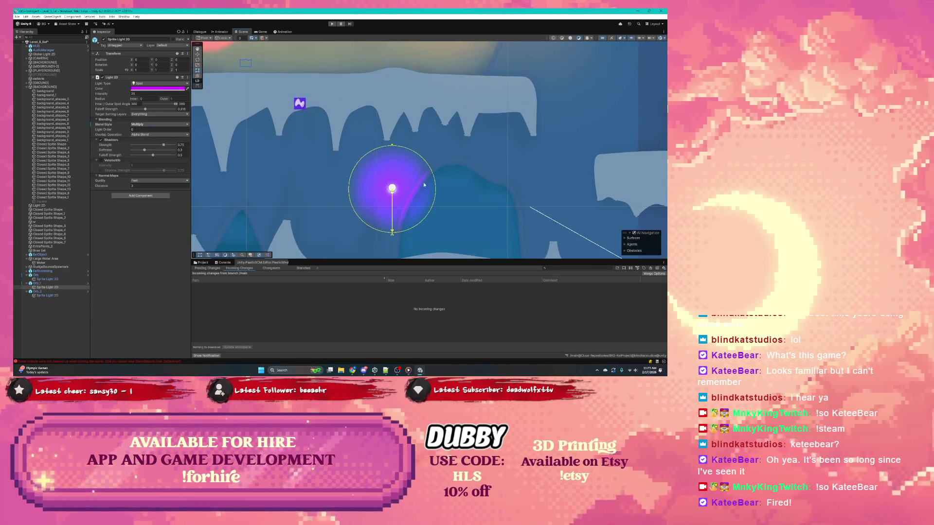
key("f")
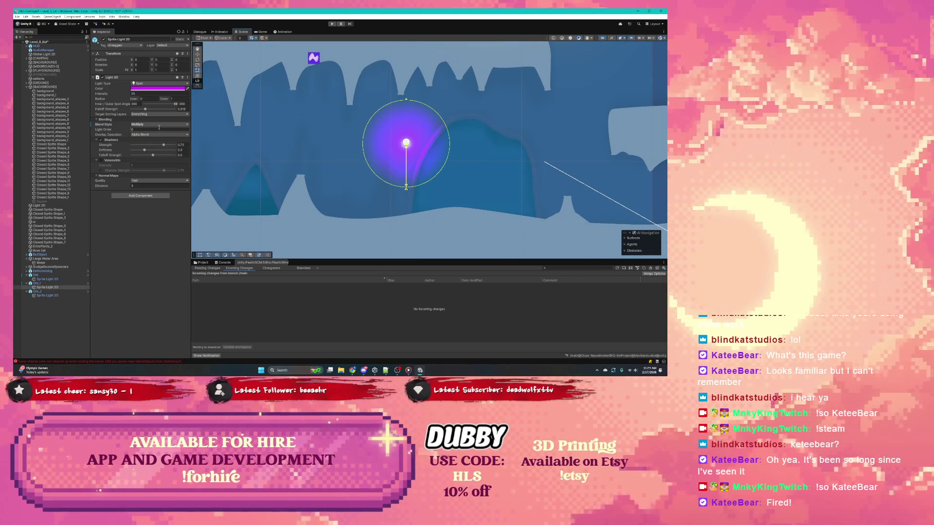
left_click(142, 125)
left_click(156, 145)
left_click(147, 124)
left_click(141, 130)
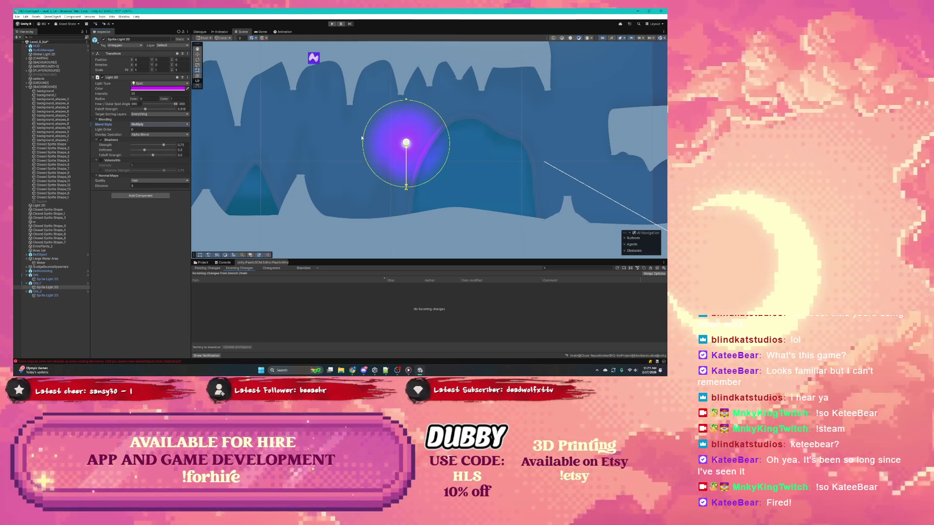
scroll(361, 141, "down", 5)
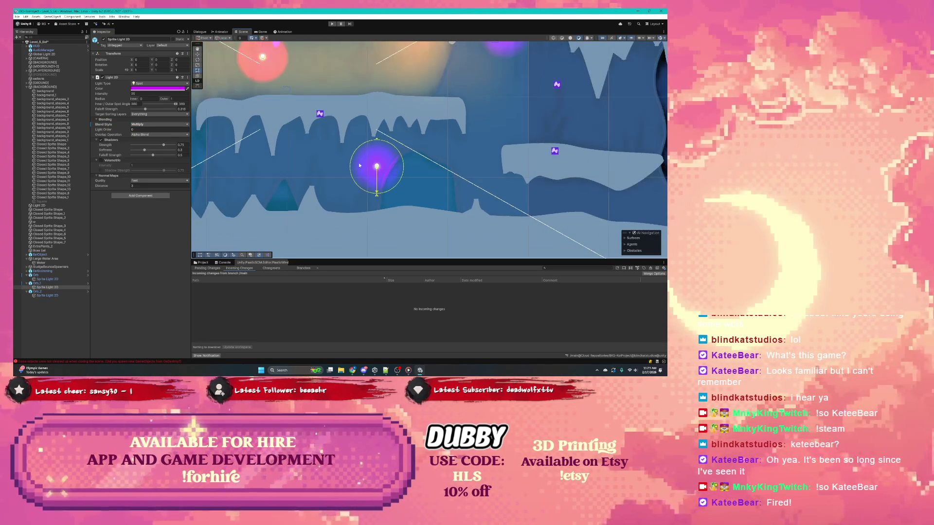
scroll(340, 155, "down", 2)
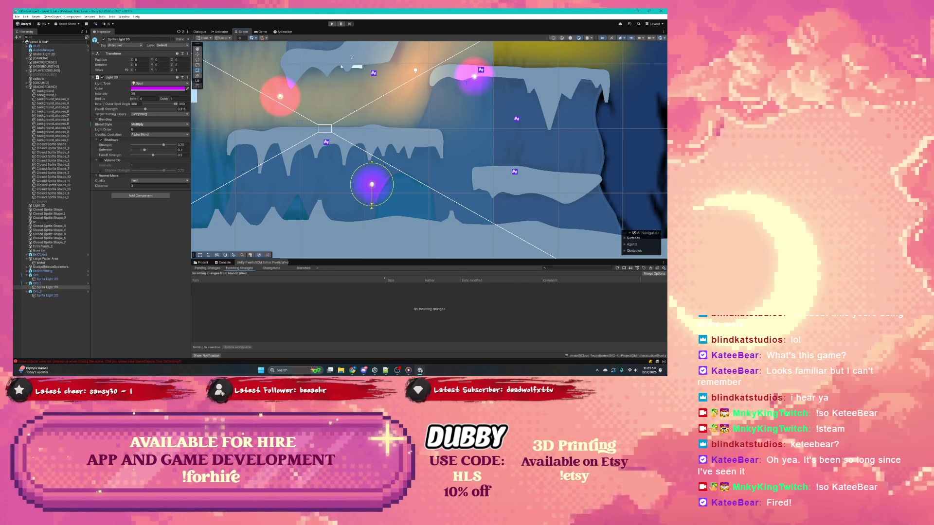
mouse_move(328, 196)
left_mouse_down()
mouse_move(429, 195)
mouse_move(408, 209)
left_mouse_up()
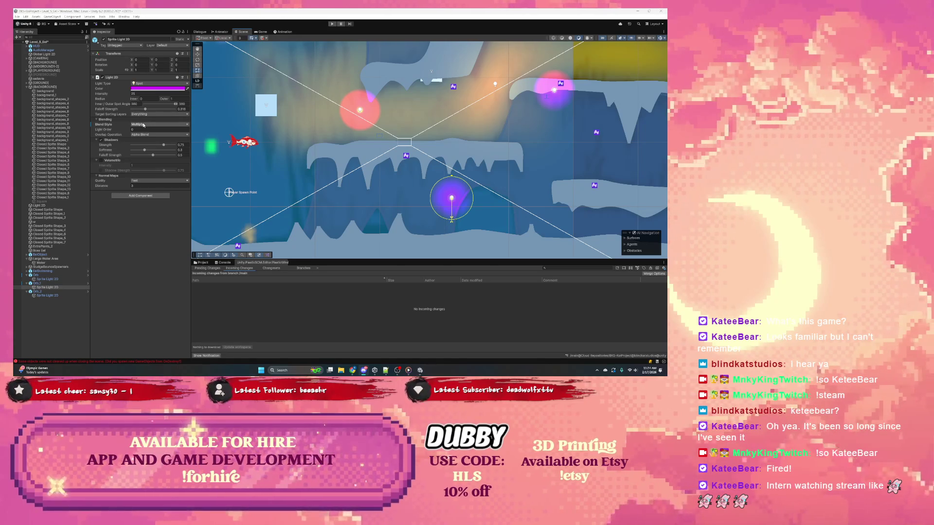
mouse_move(352, 373)
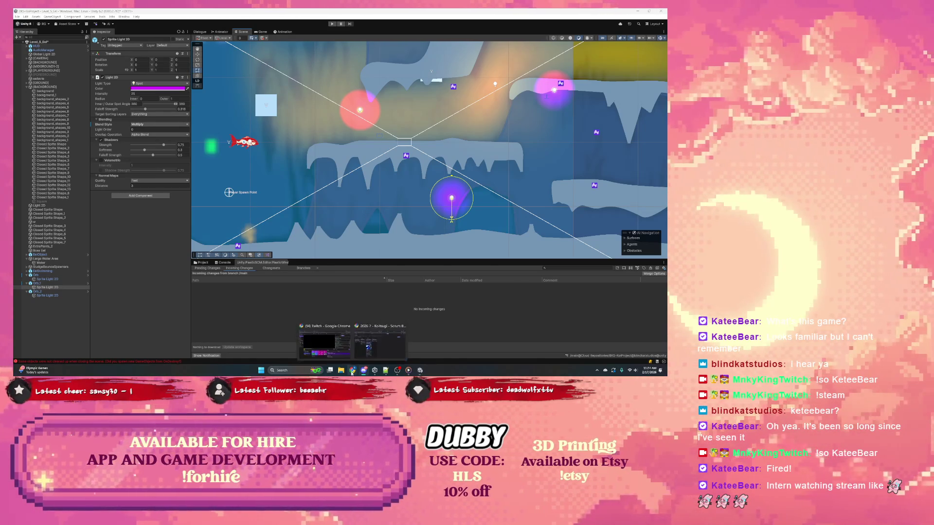
left_click(379, 343)
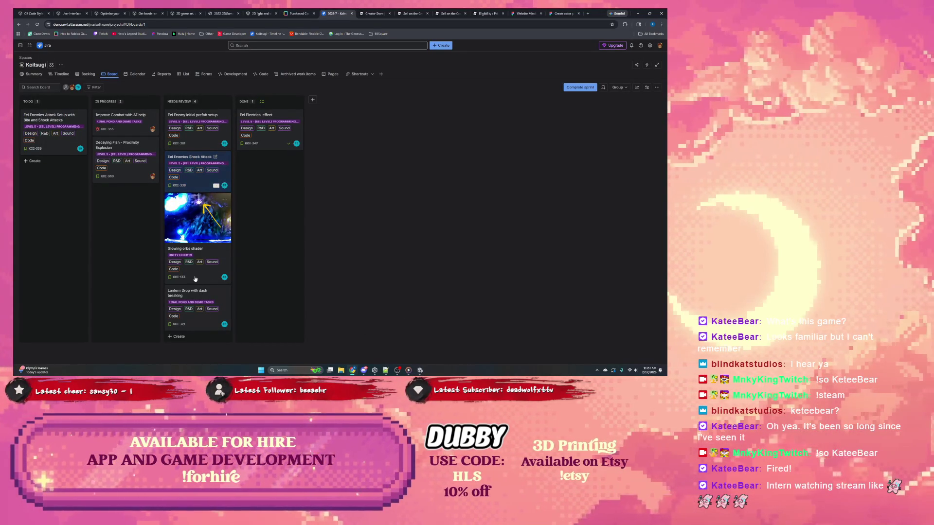
left_click(190, 249)
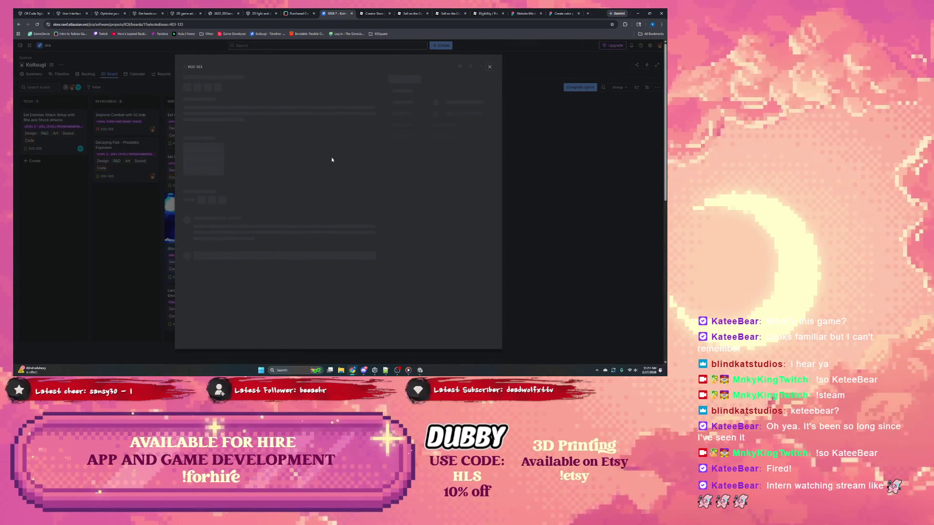
scroll(272, 200, "down", 3)
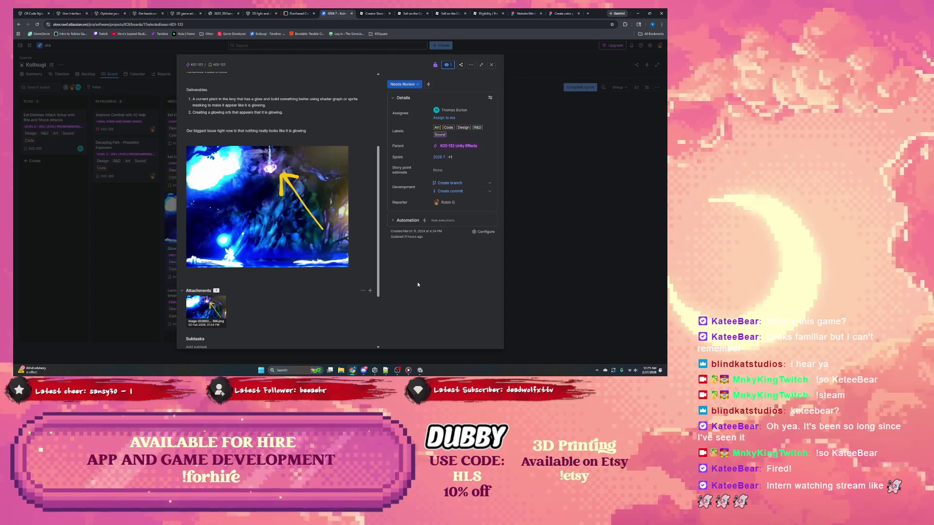
left_click(398, 371)
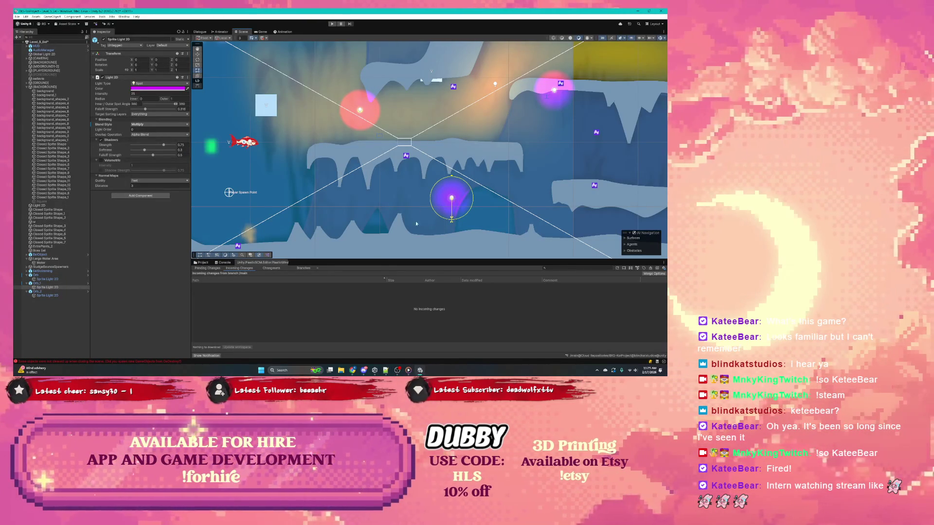
Inspect the Orb and Orb_2 objects and select Orb_2's child Sprite Light 2D
left_click(44, 275)
left_click(46, 284)
left_click(46, 292)
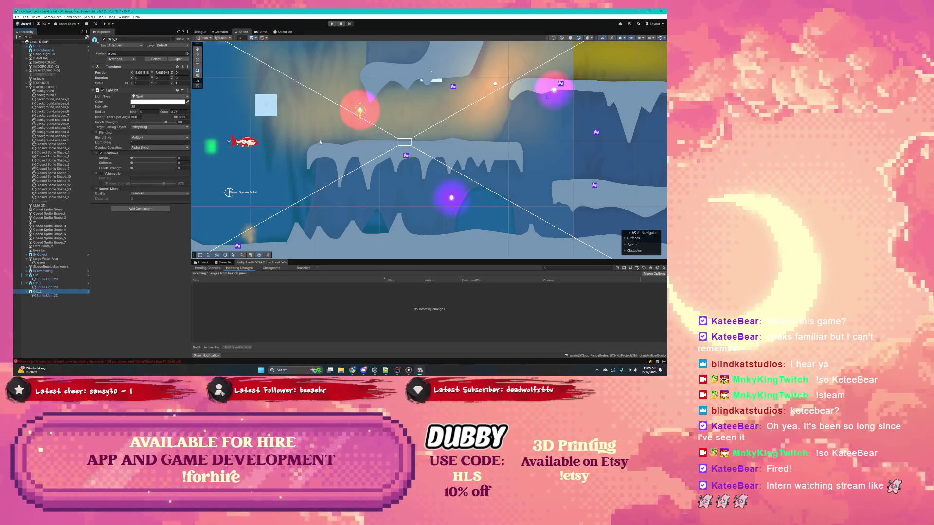
left_click(57, 296)
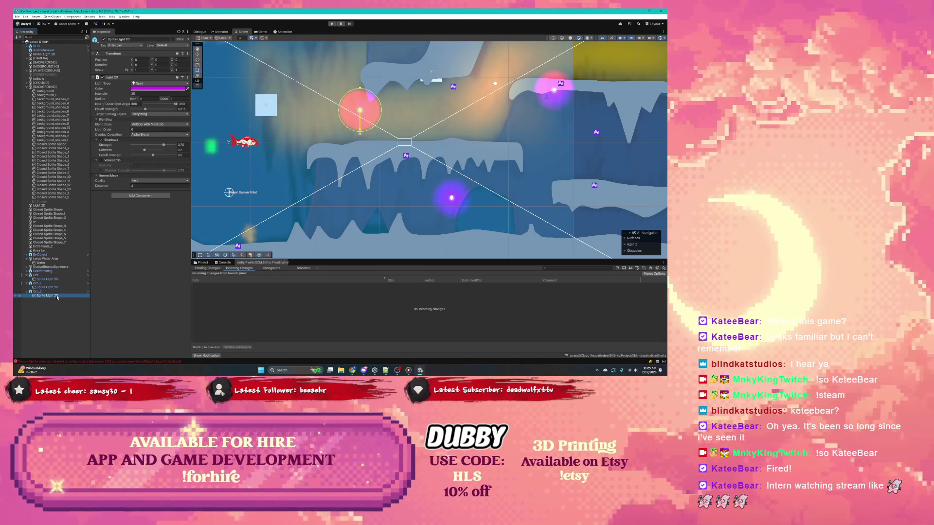
scroll(378, 112, "up", 3)
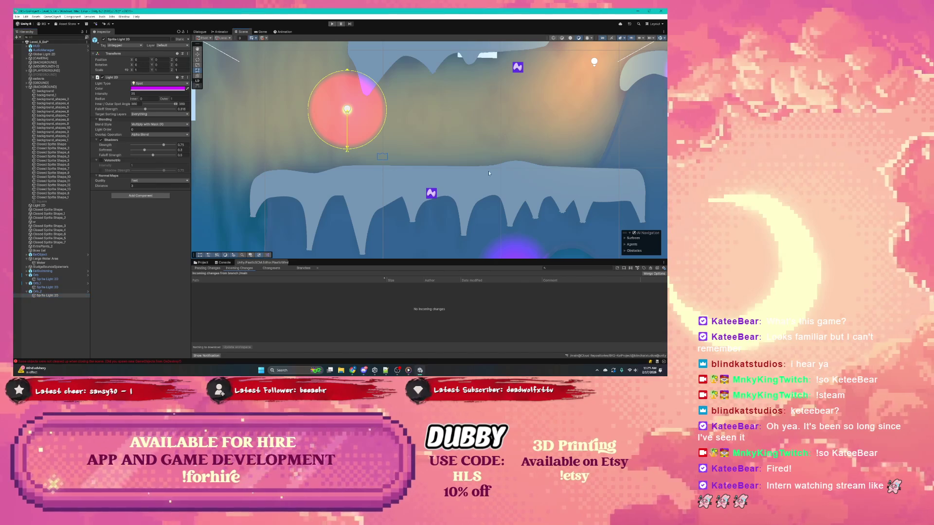
scroll(472, 181, "down", 3)
scroll(422, 163, "up", 2)
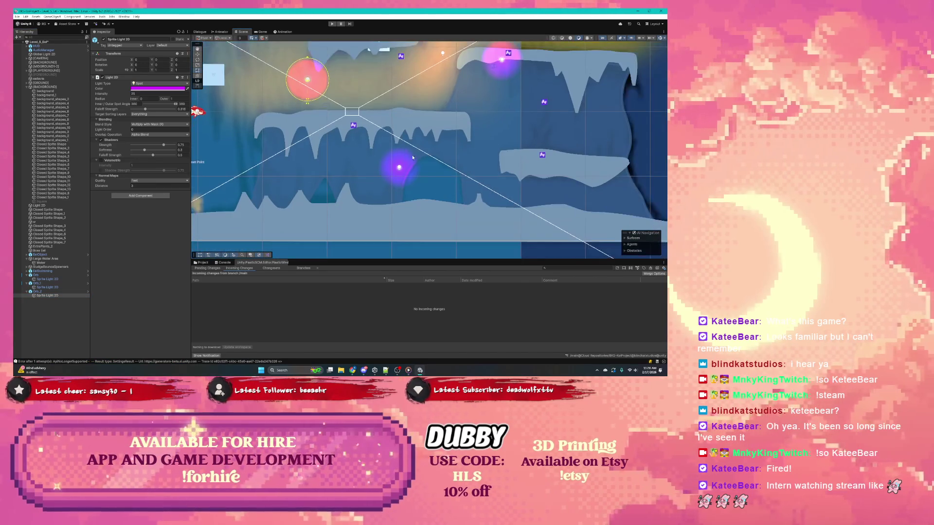
left_click_drag(528, 73, 475, 176)
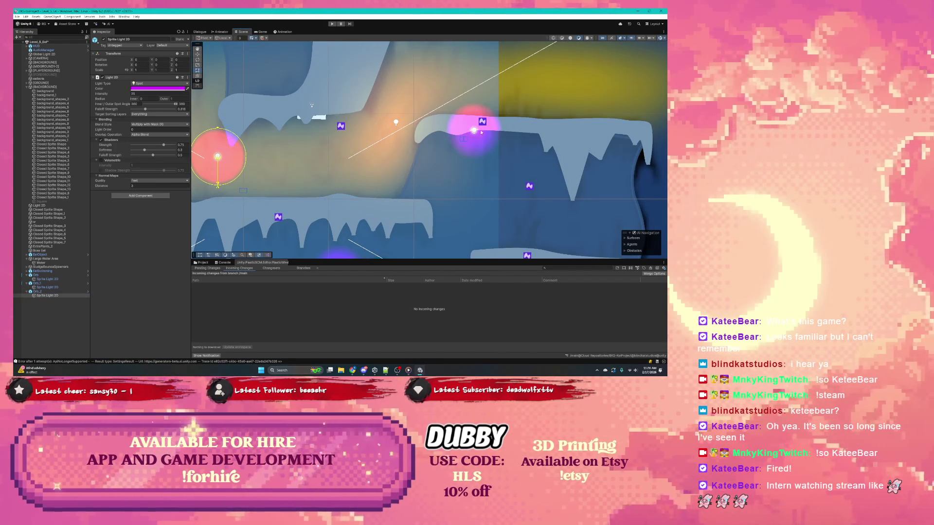
mouse_move(314, 163)
left_mouse_down()
mouse_move(418, 148)
mouse_move(306, 109)
left_mouse_up()
Set the red spot light's intensity to about 1.8 and its inner radius to 0.12
left_click_drag(113, 93, 15, 95)
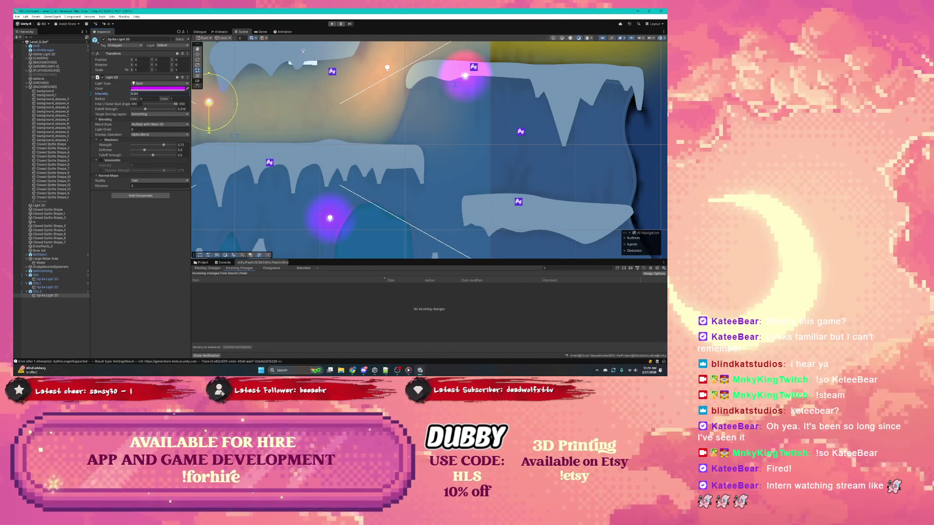
left_click_drag(353, 117, 462, 120)
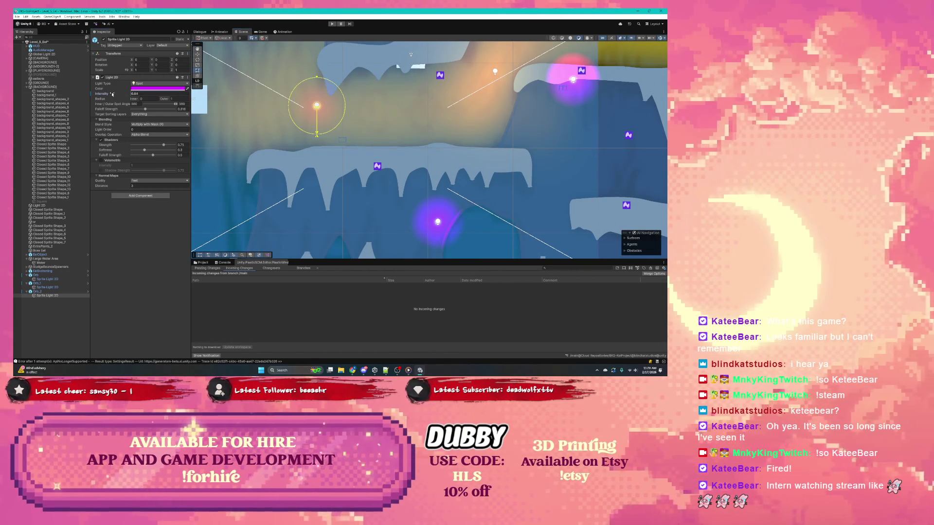
left_click_drag(112, 93, 115, 95)
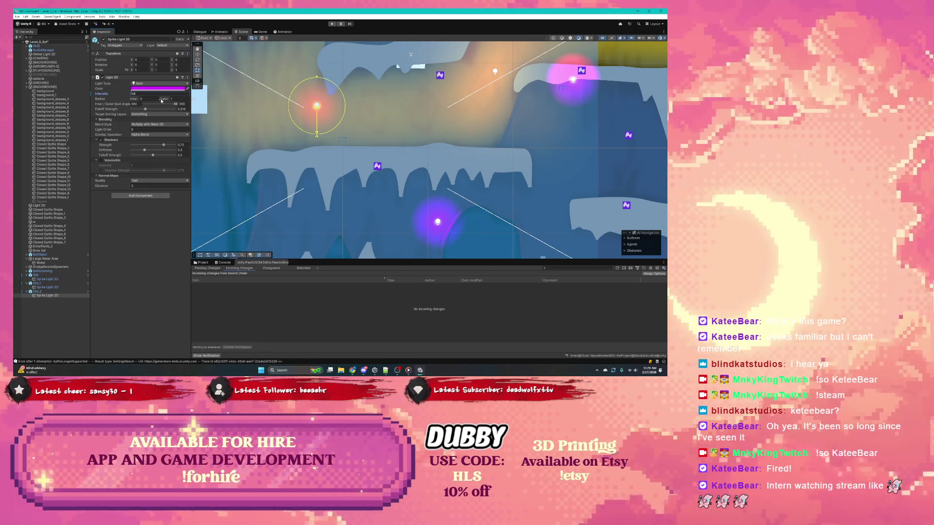
left_click_drag(134, 99, 147, 101)
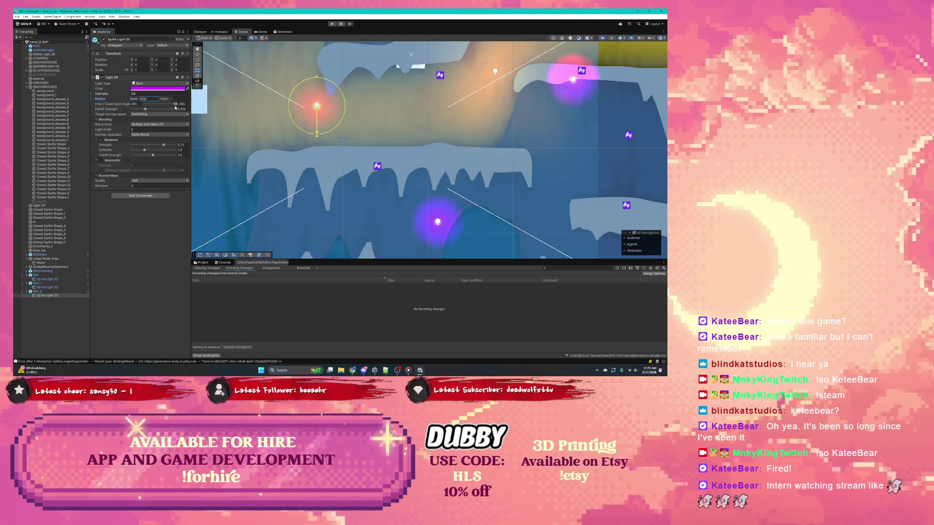
scroll(472, 130, "down", 2)
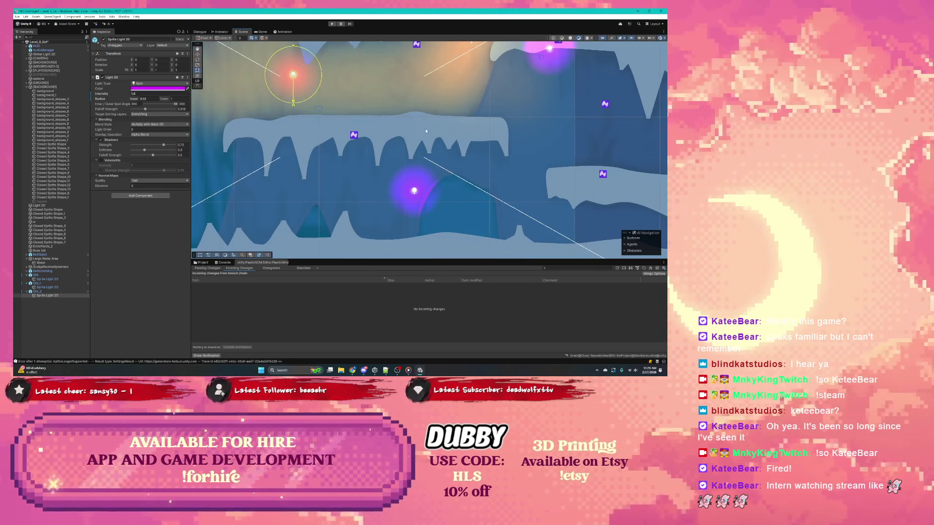
scroll(400, 65, "up", 3)
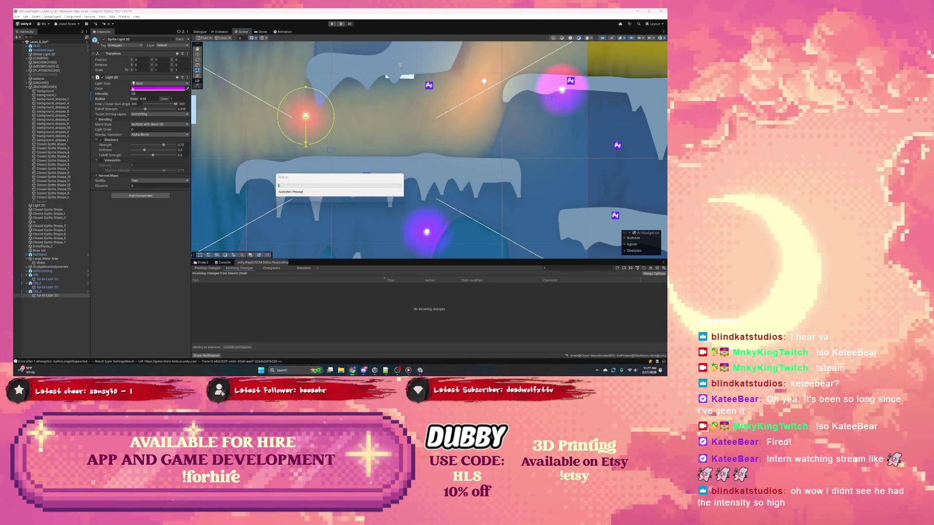
Pan to show the red fish, green square and spawn point, moving the progress dialog aside
left_click_drag(333, 188, 436, 151)
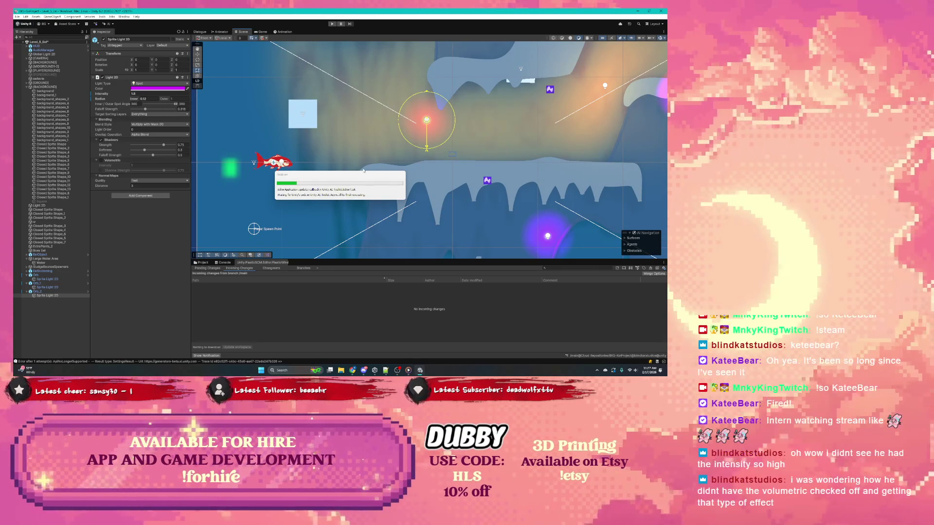
left_click_drag(330, 174, 280, 182)
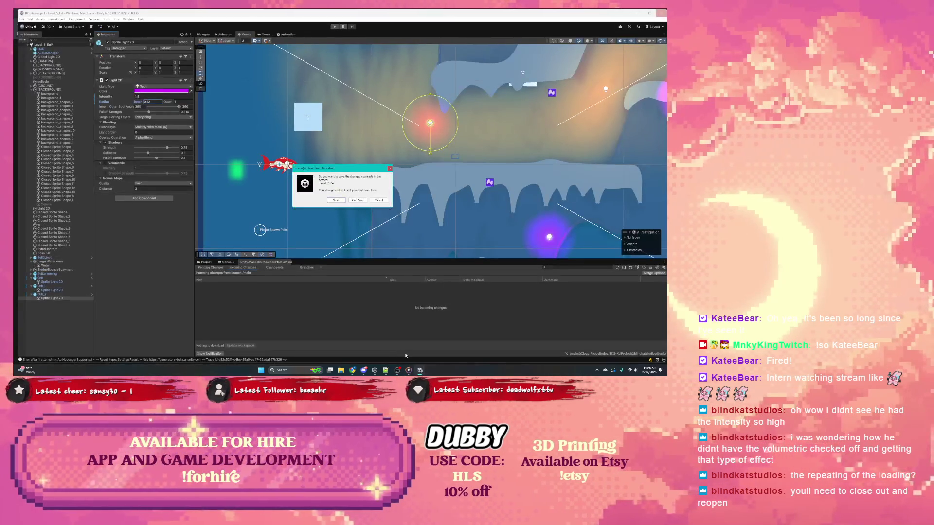
Quit Unity with Don't Save and bring up the Jira issue in Chrome
left_click(358, 200)
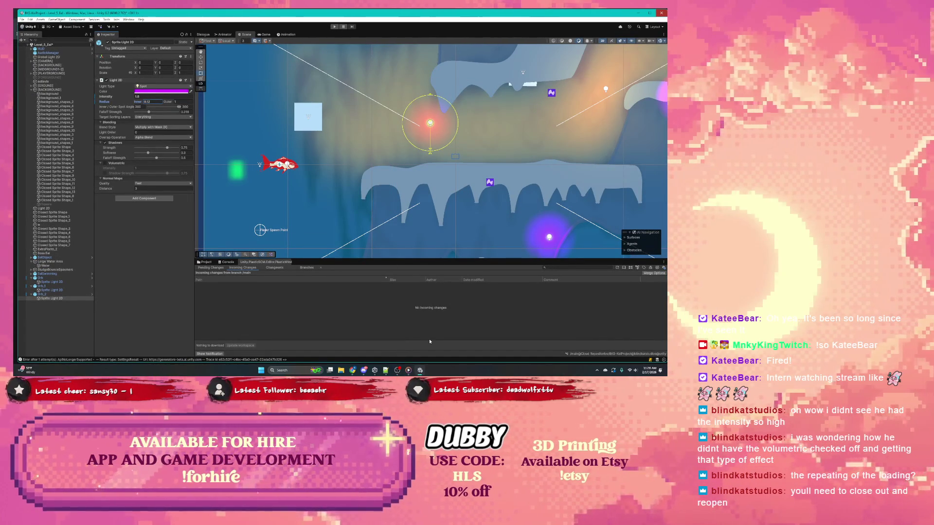
left_click(420, 370)
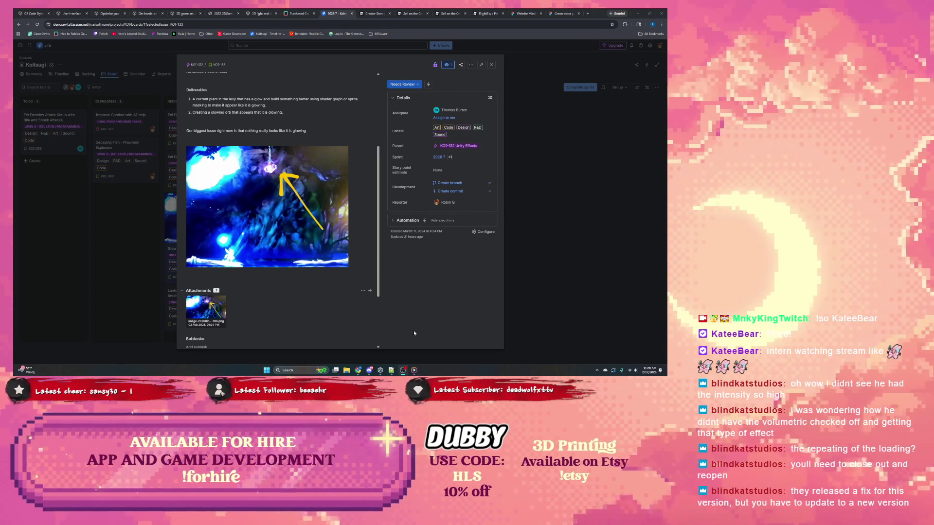
In Unity Hub Projects, open BKS-KoiProject's editor version picker, currently 6000.2.7f2
mouse_move(381, 372)
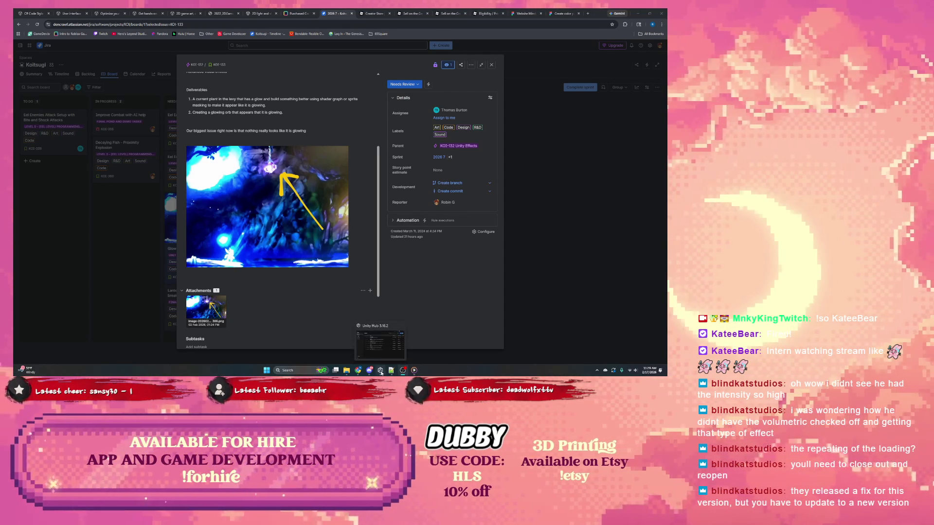
left_click(382, 355)
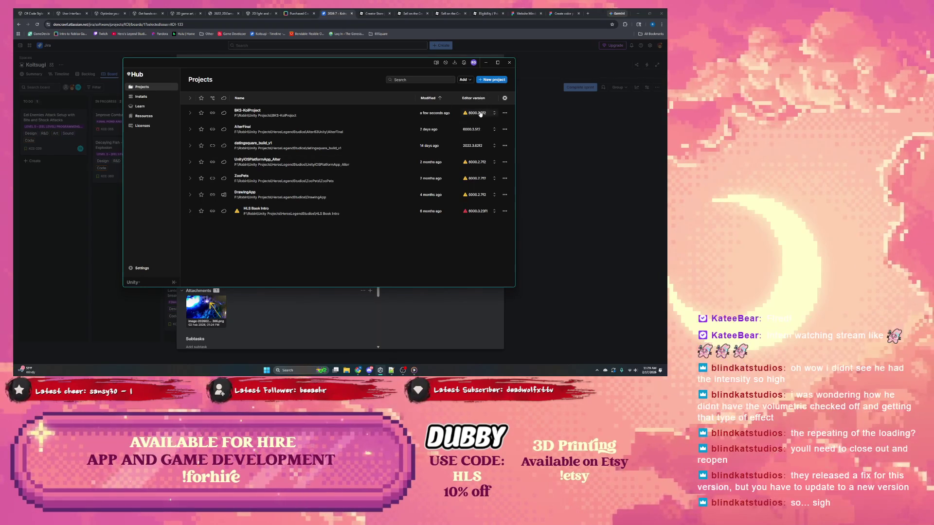
left_click(480, 113)
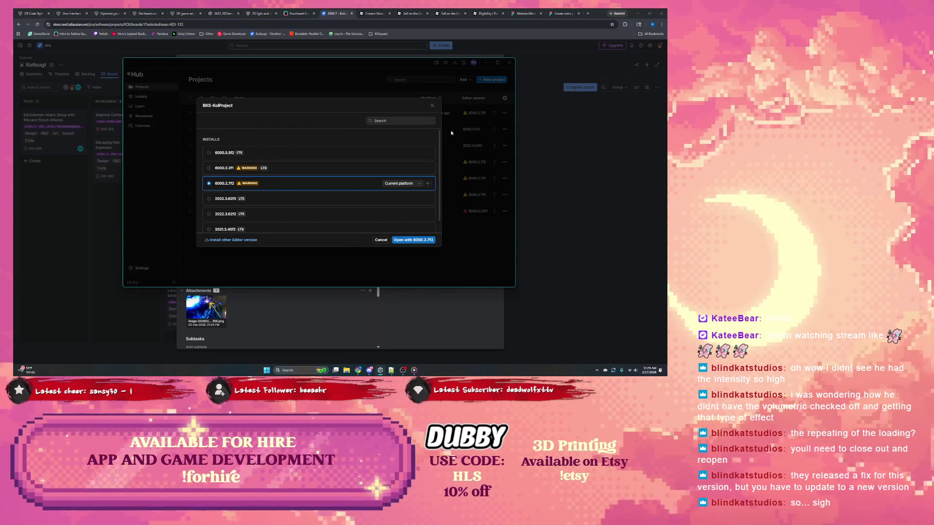
left_click(431, 106)
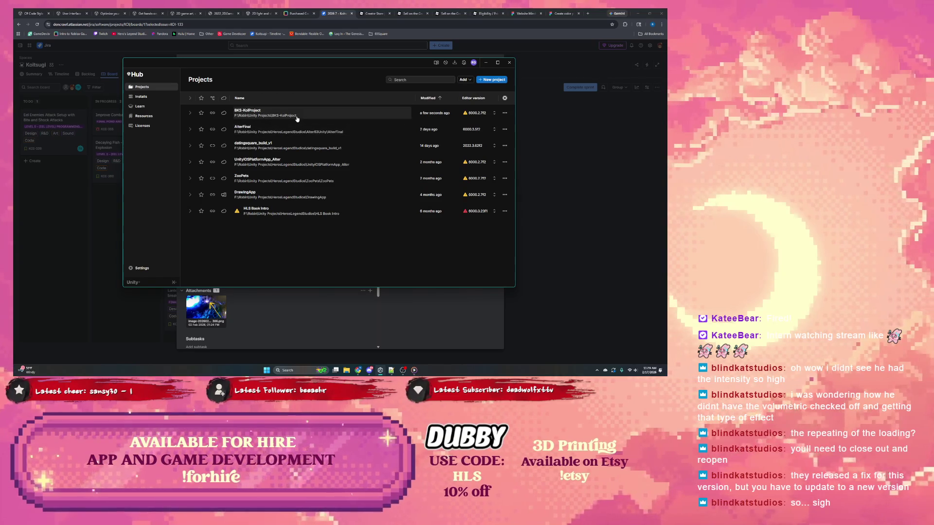
mouse_move(466, 115)
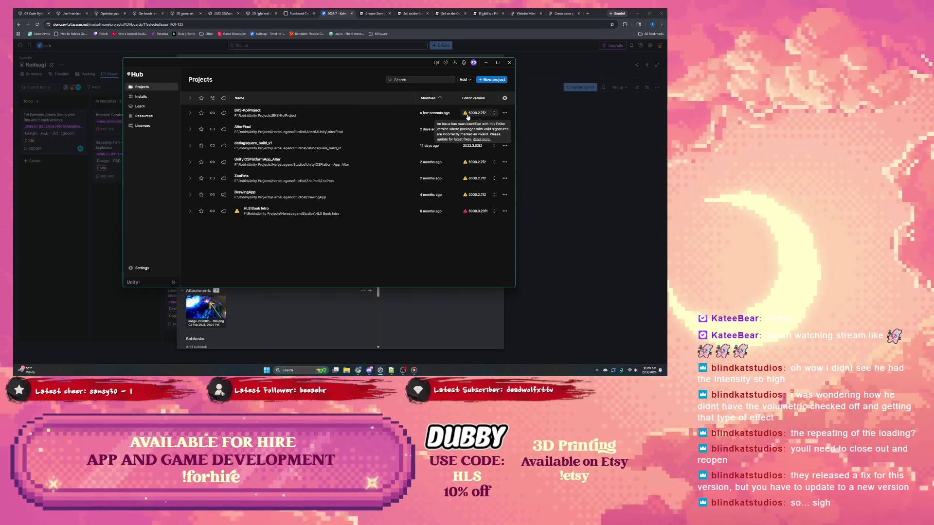
left_click(479, 114)
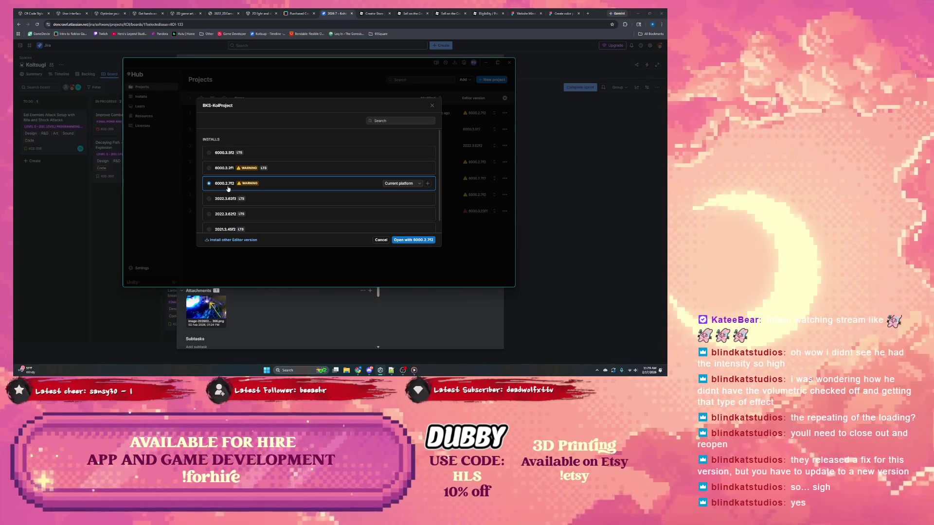
Open BKS-KoiProject with editor 6000.3.5f2, confirming the version change and project upgrade
left_click(251, 154)
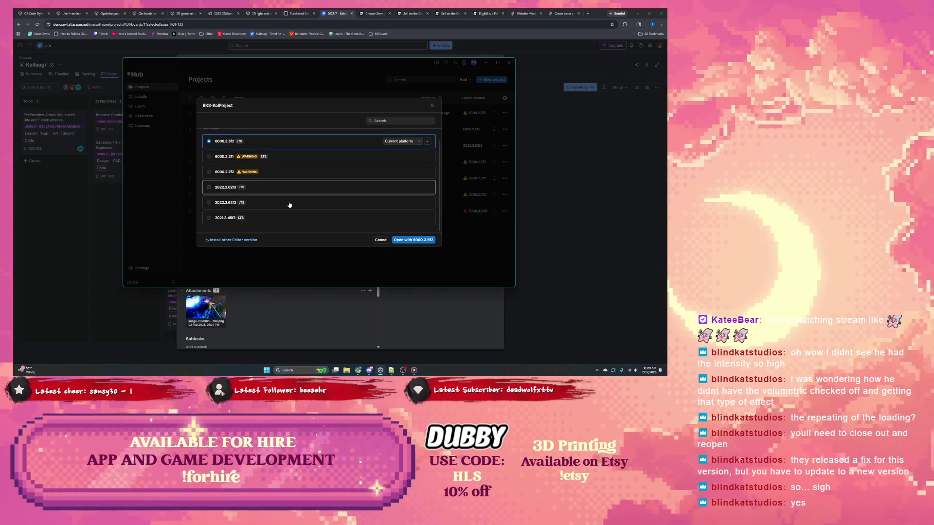
left_click(424, 240)
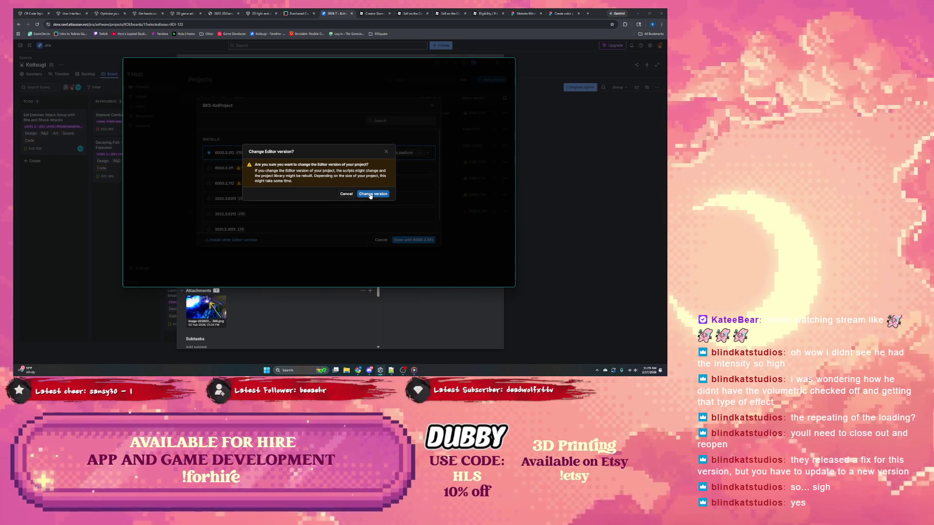
left_click(371, 195)
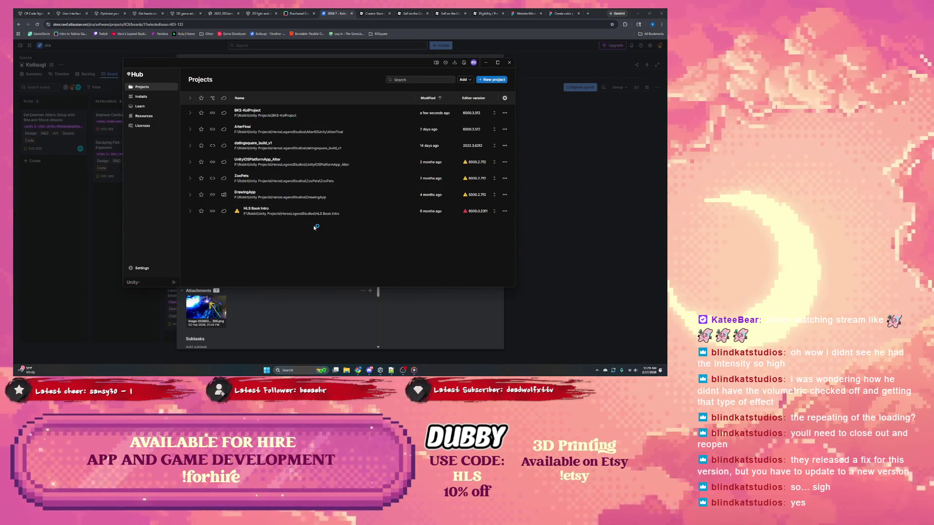
left_click(351, 214)
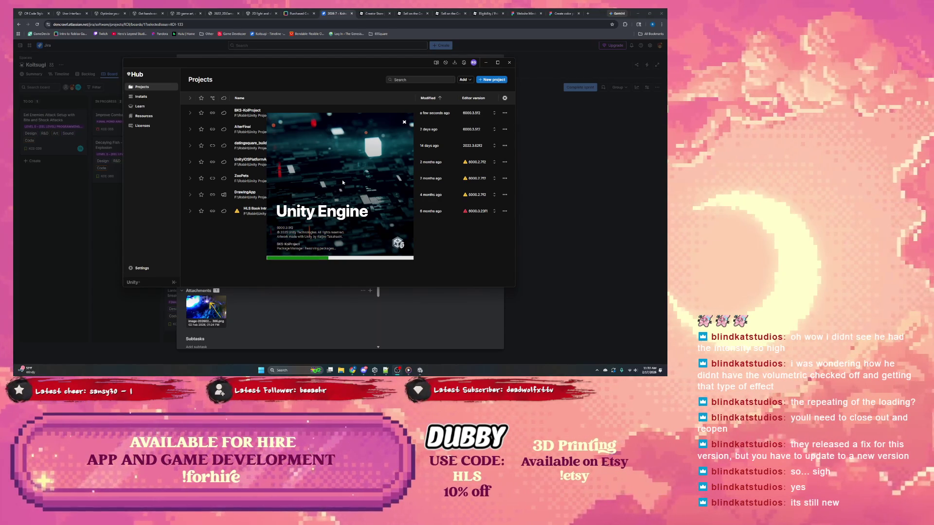
Nudge the Unity loading splash aside and return to the full Jira board in Chrome
left_click_drag(346, 159, 336, 169)
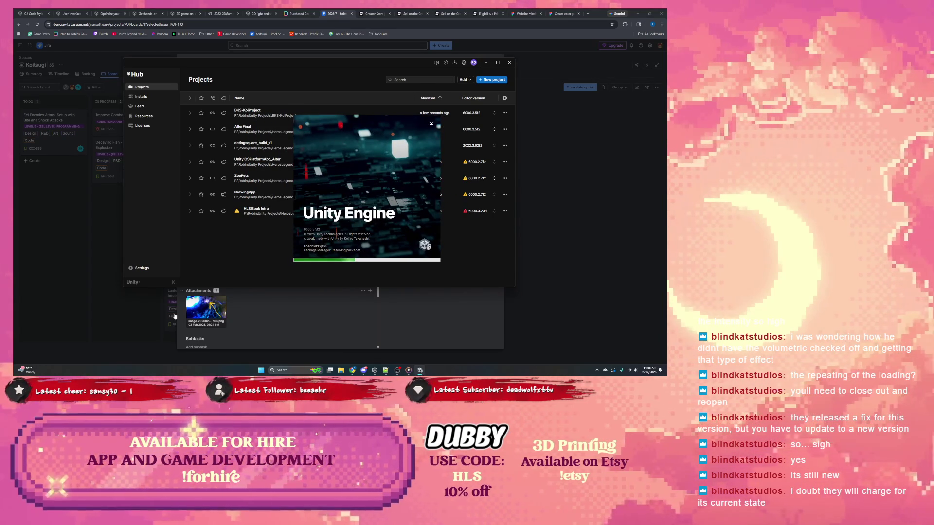
left_click(125, 319)
left_click(125, 319)
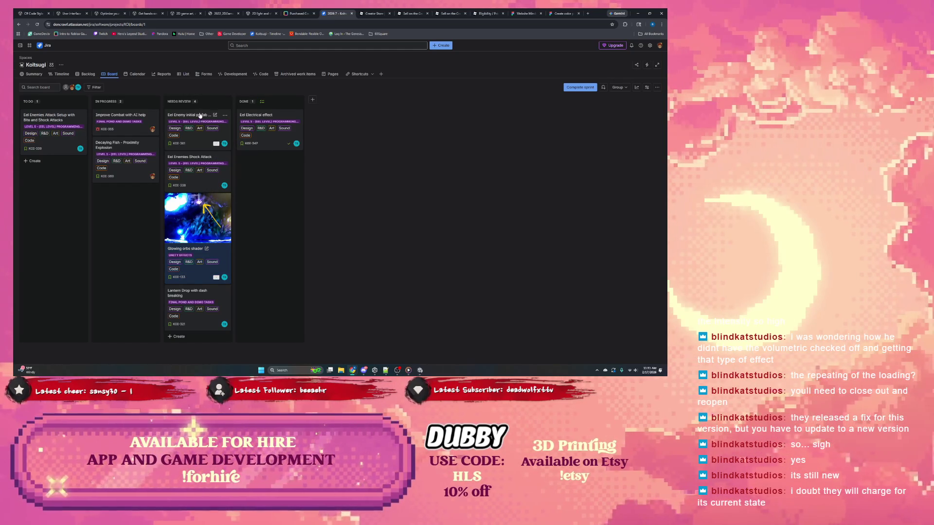
Review the Eel Electrical effect and Lantern Drop with dash breaking issues
left_click(283, 131)
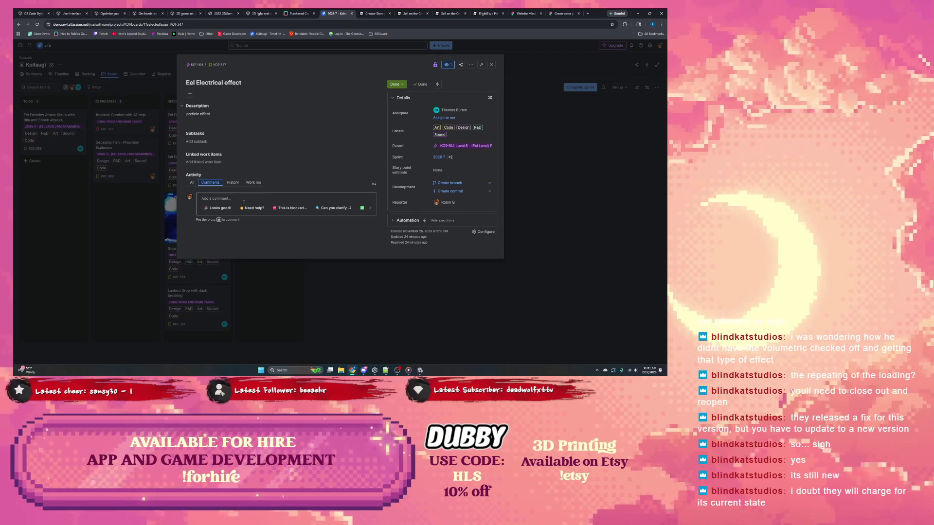
left_click(118, 241)
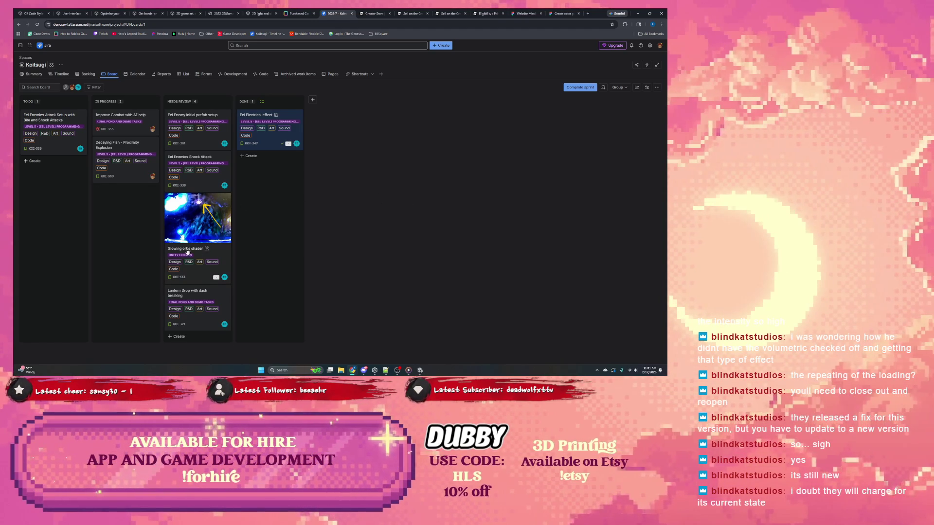
left_click(176, 298)
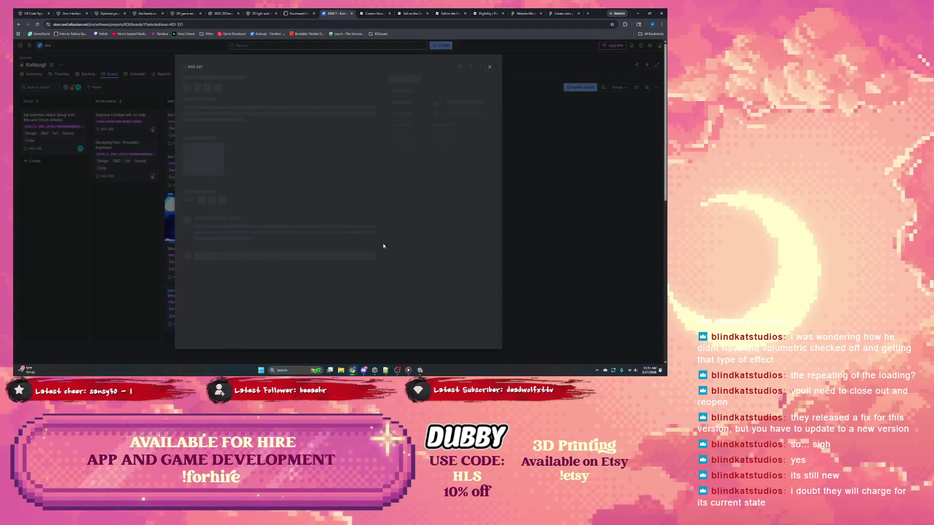
left_click(132, 188)
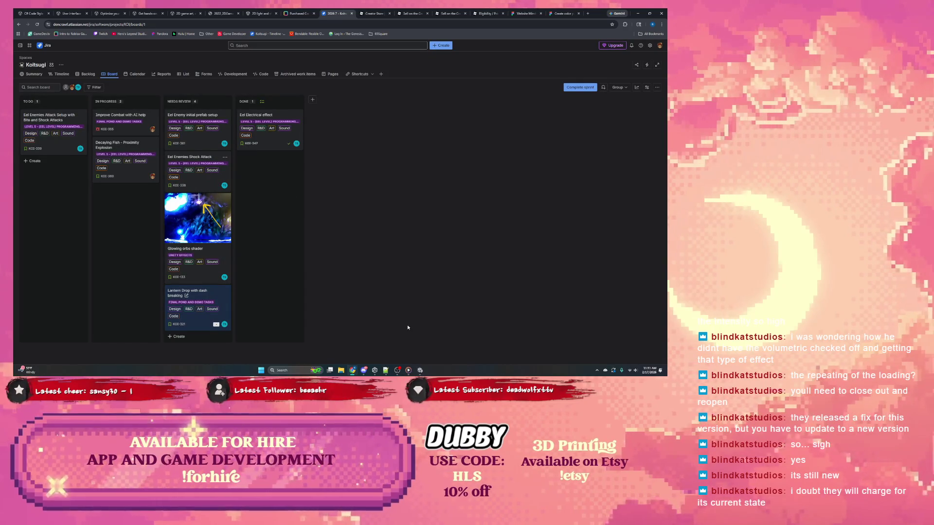
Scroll the 2026-7 sprint backlog, check Unity's package installation, then bring up Windows search
left_click(419, 371)
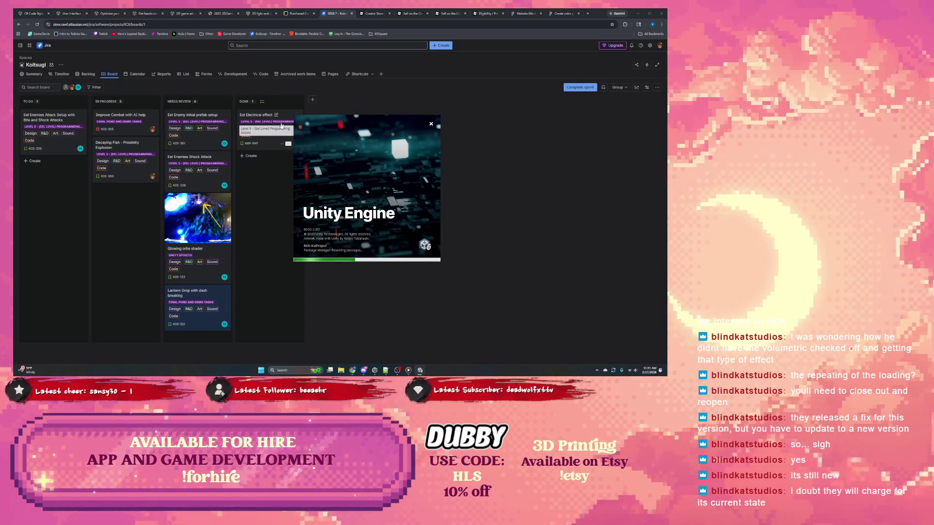
left_click(89, 74)
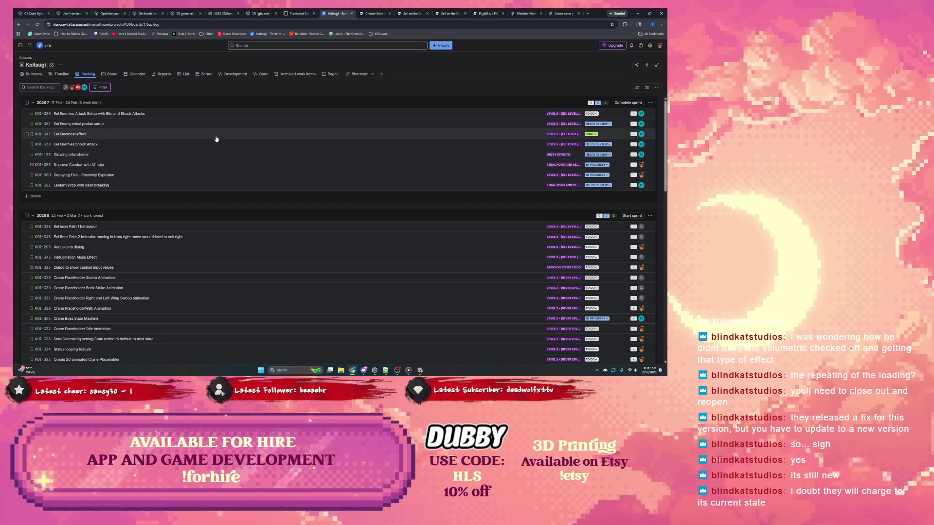
scroll(148, 144, "down", 6)
scroll(129, 149, "down", 5)
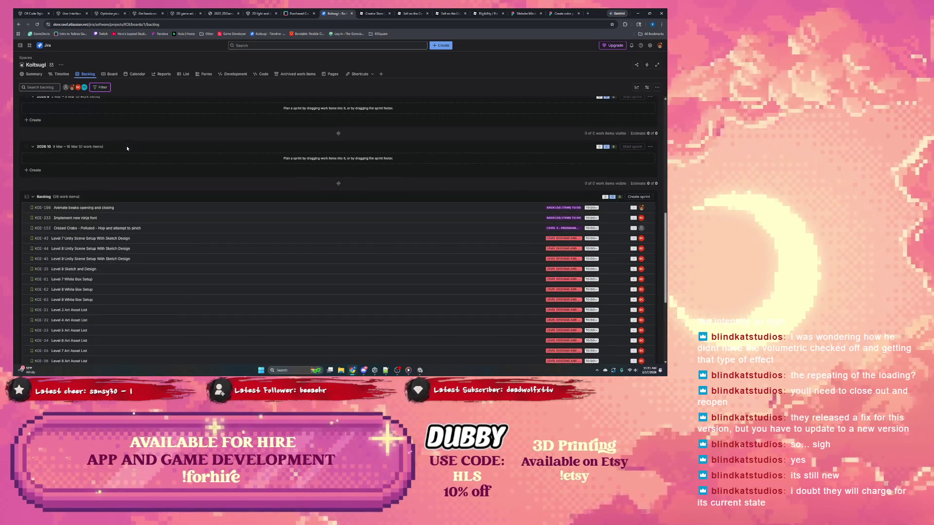
scroll(126, 148, "up", 3)
scroll(126, 148, "up", 9)
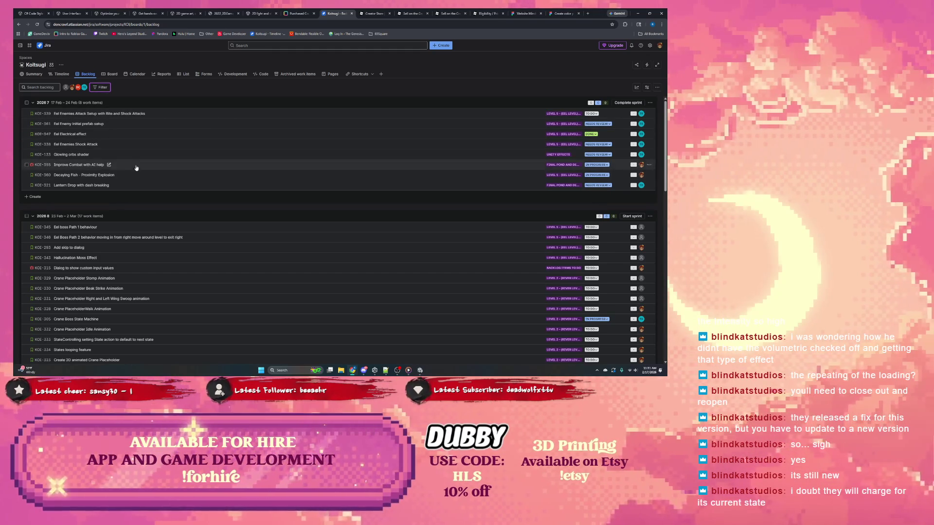
mouse_move(138, 173)
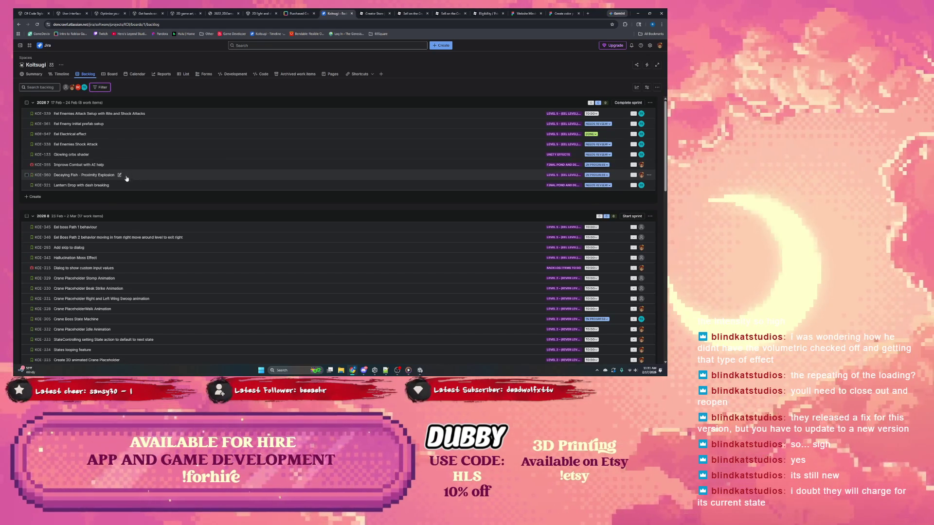
left_click(375, 371)
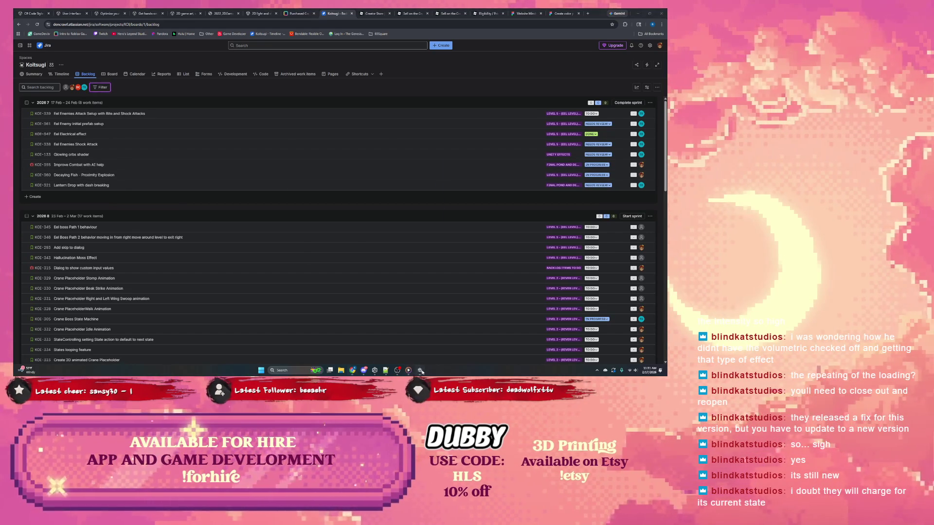
left_click(294, 372)
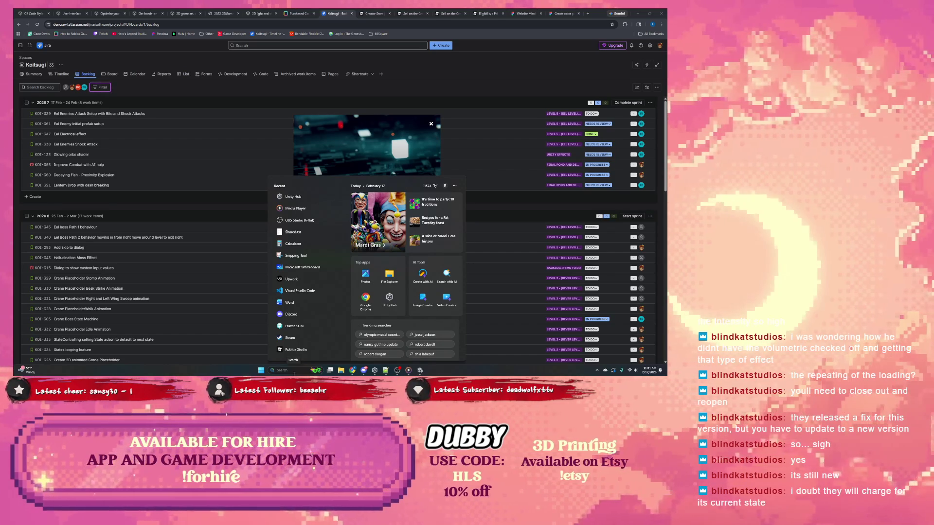
Search for 'cl' and launch Microsoft Clipchamp
type("cl")
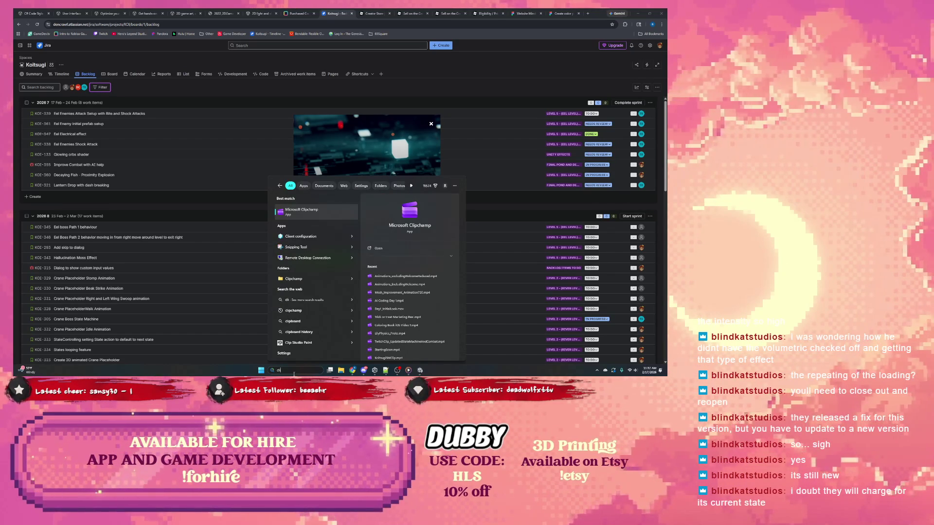
key("Escape")
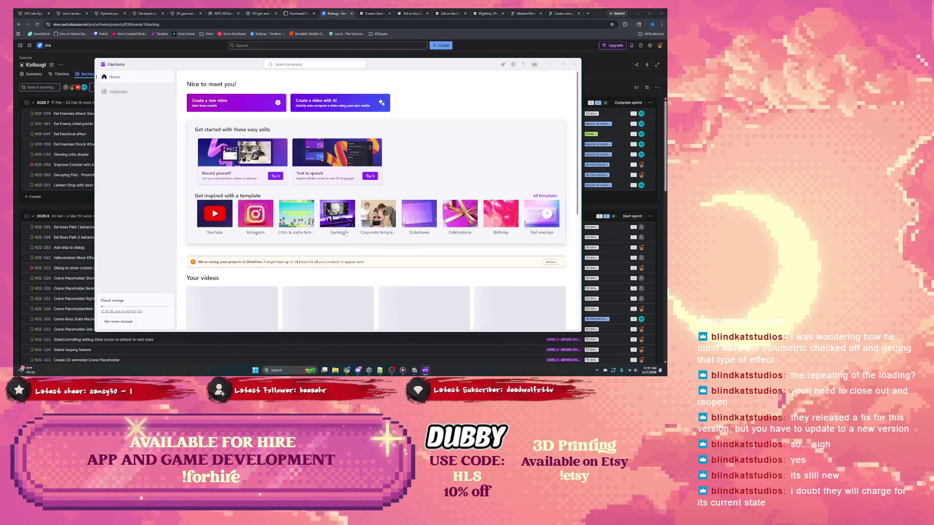
Scroll through the saved projects in Clipchamp's Your videos library
scroll(281, 195, "down", 2)
scroll(281, 194, "down", 1)
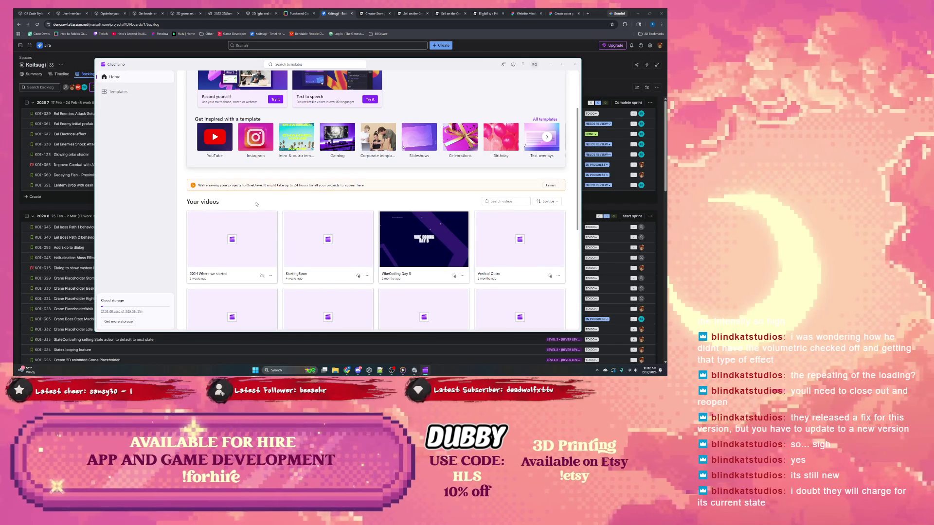
scroll(256, 205, "down", 3)
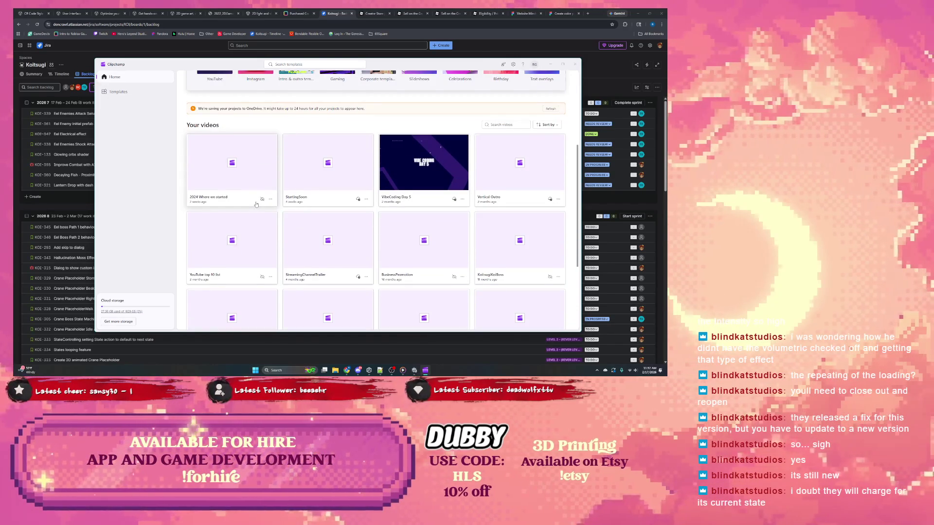
scroll(257, 205, "down", 1)
scroll(256, 205, "down", 2)
scroll(256, 205, "down", 2)
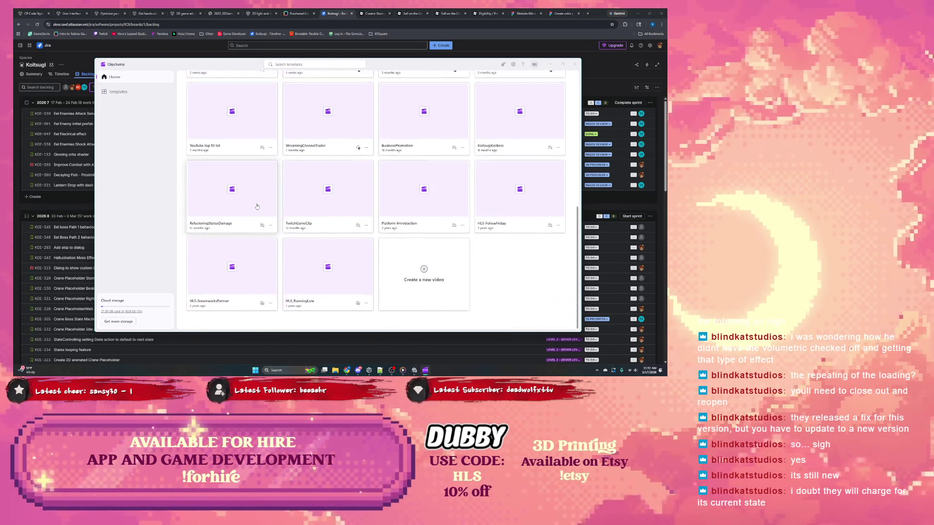
scroll(285, 220, "up", 7)
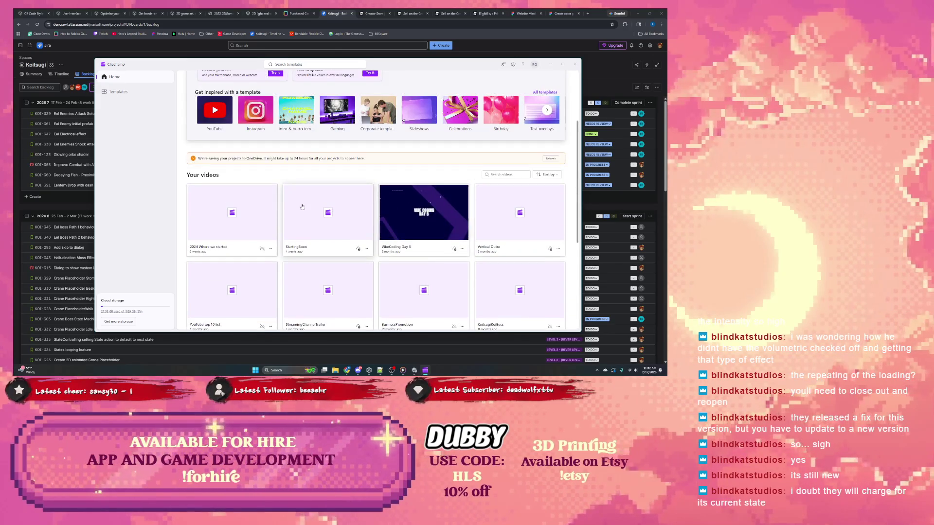
scroll(304, 207, "up", 4)
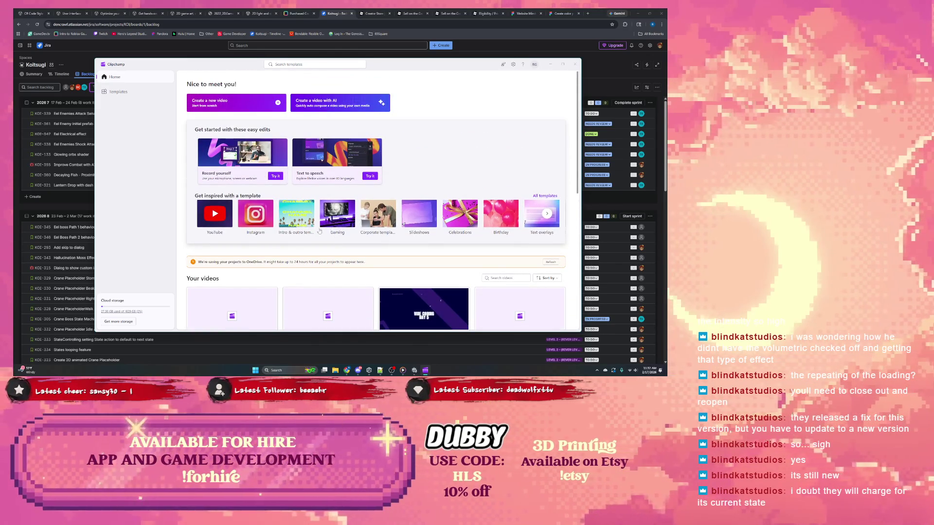
scroll(281, 233, "down", 5)
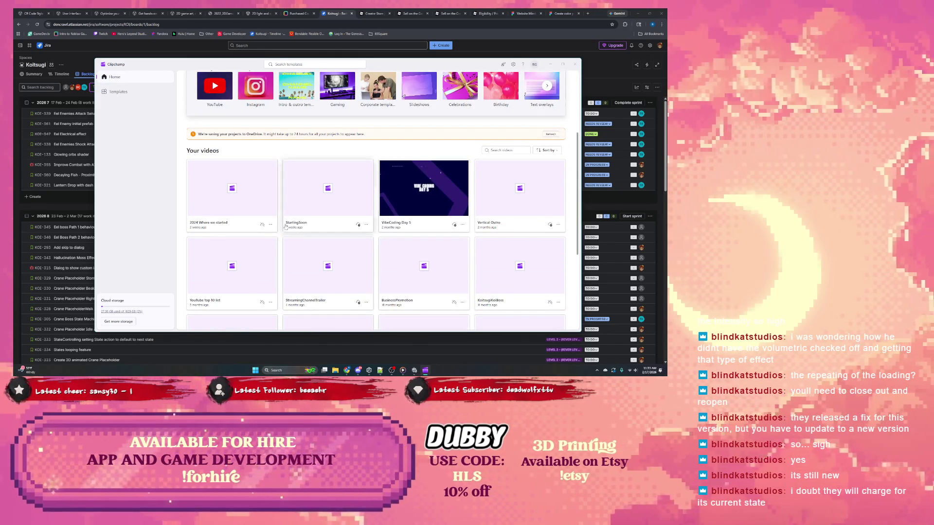
scroll(273, 224, "up", 5)
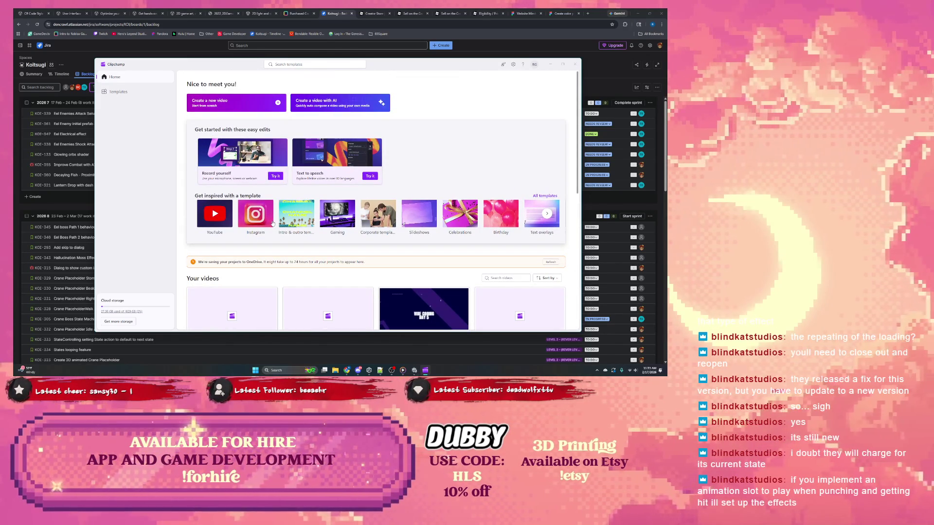
scroll(272, 223, "down", 5)
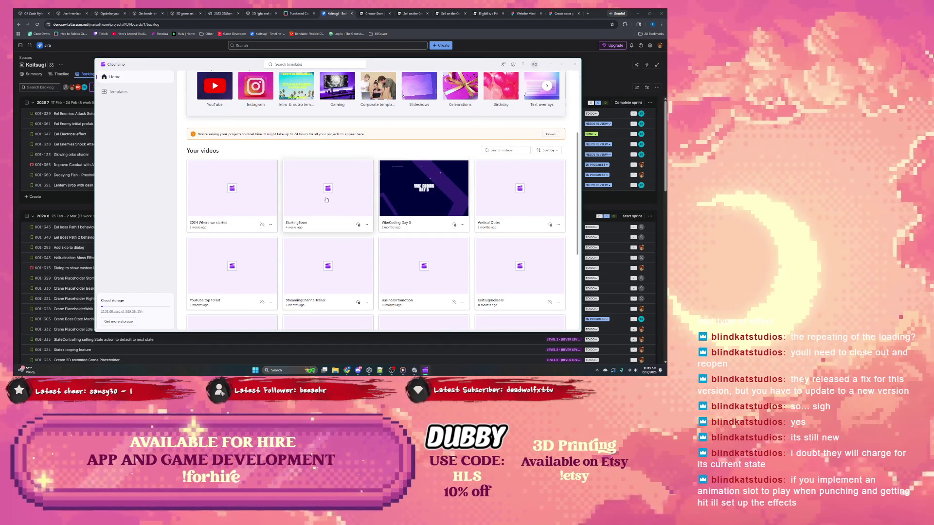
scroll(247, 199, "up", 3)
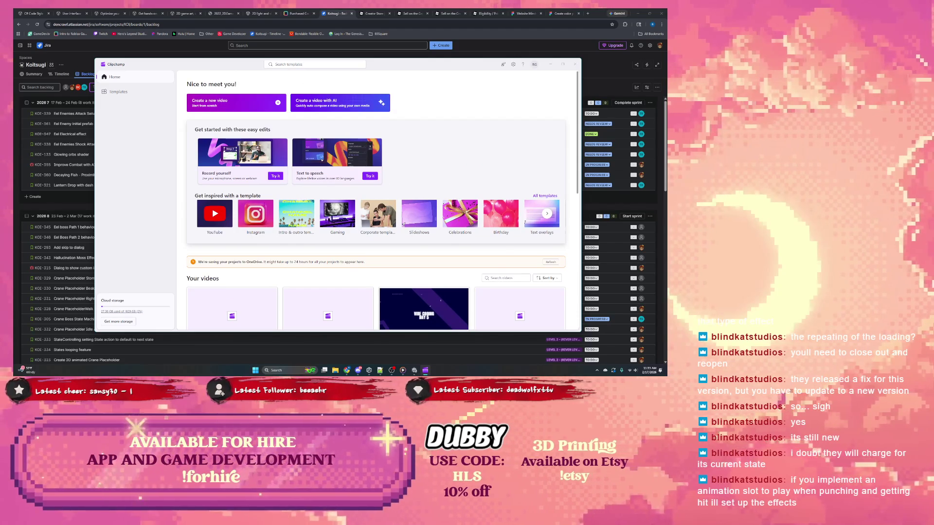
Refresh the project list from the OneDrive banner and open the gear menu
left_click(552, 263)
scroll(379, 261, "down", 10)
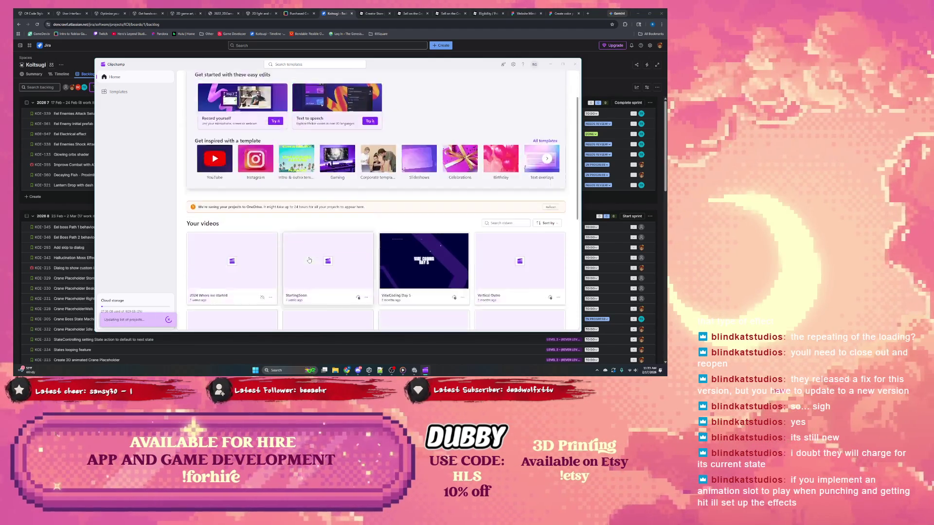
scroll(446, 72, "up", 10)
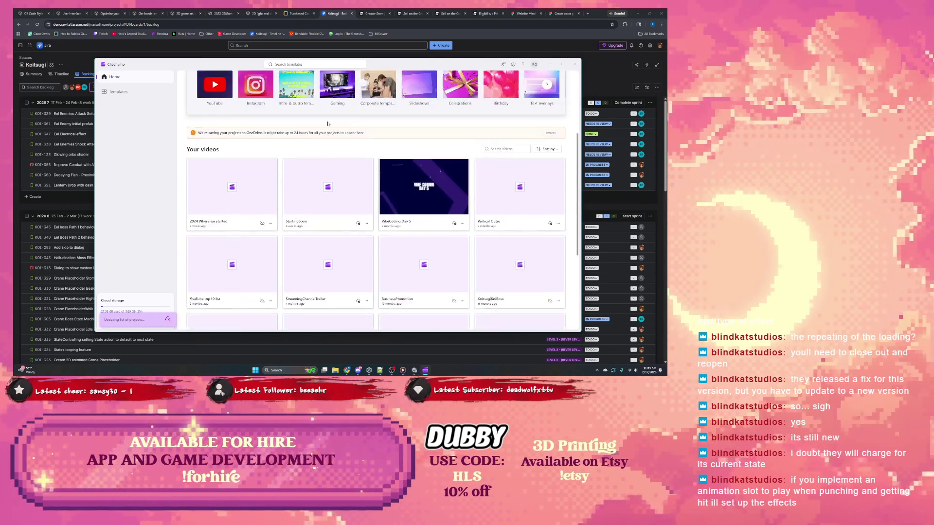
left_click(513, 65)
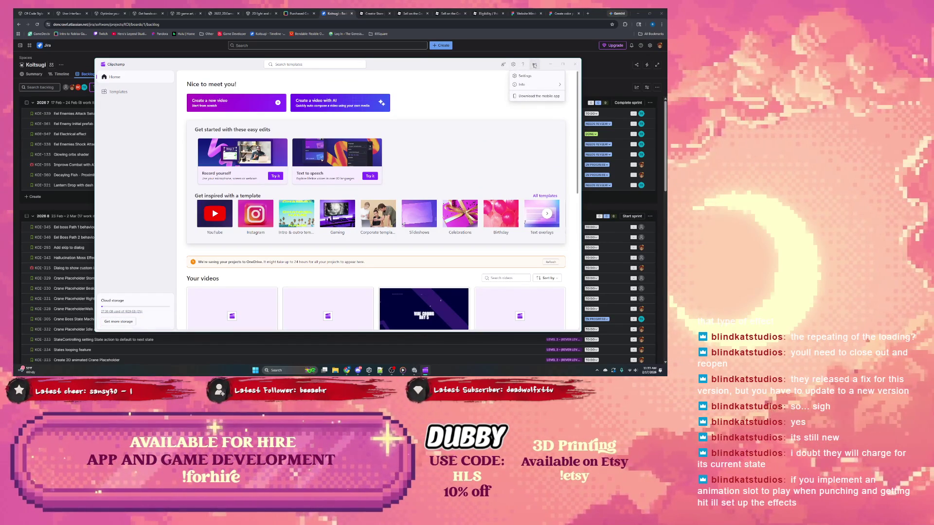
Review Clipchamp's local storage and export settings, then retry the OneDrive setup from the OneDrive tab
left_click(524, 76)
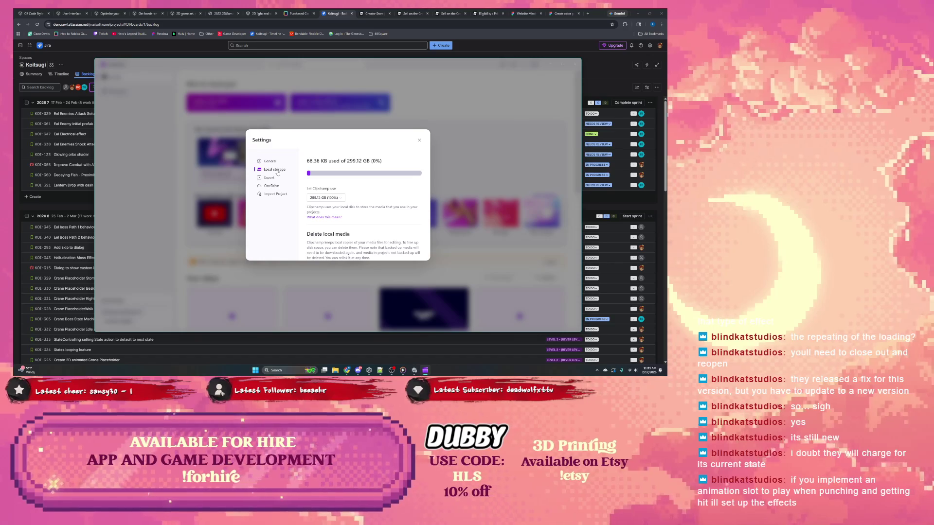
scroll(342, 177, "down", 1)
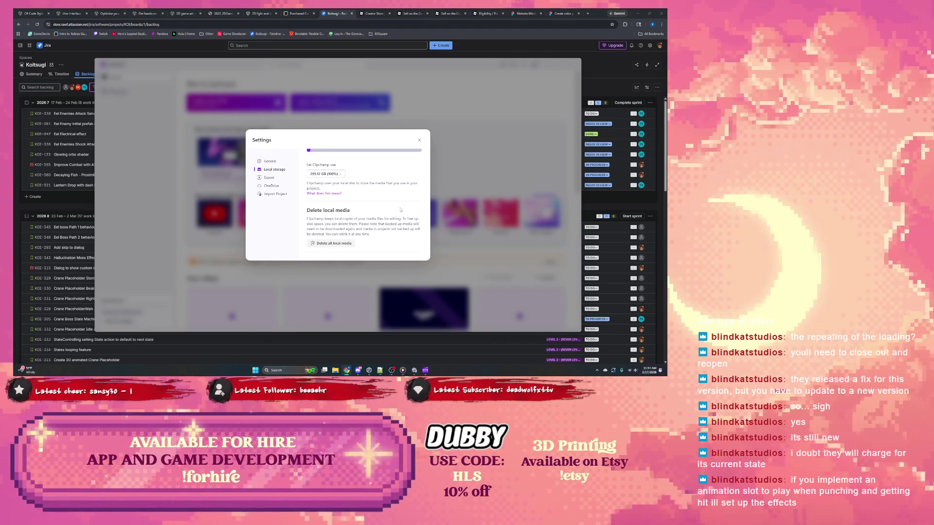
left_click(270, 178)
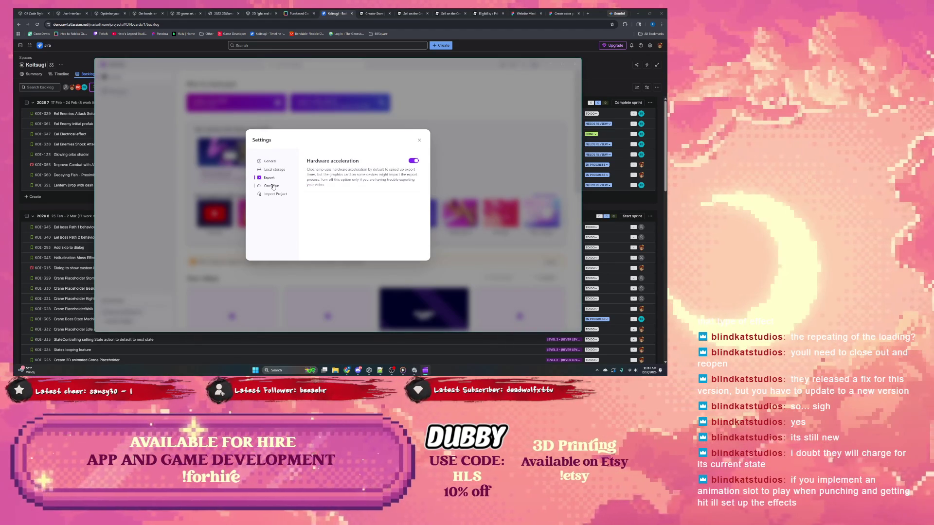
left_click(273, 187)
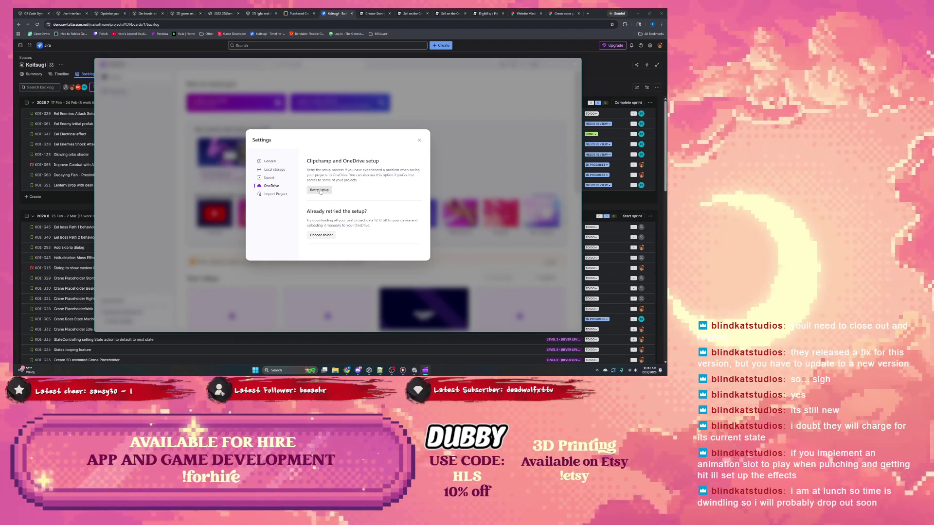
left_click(320, 190)
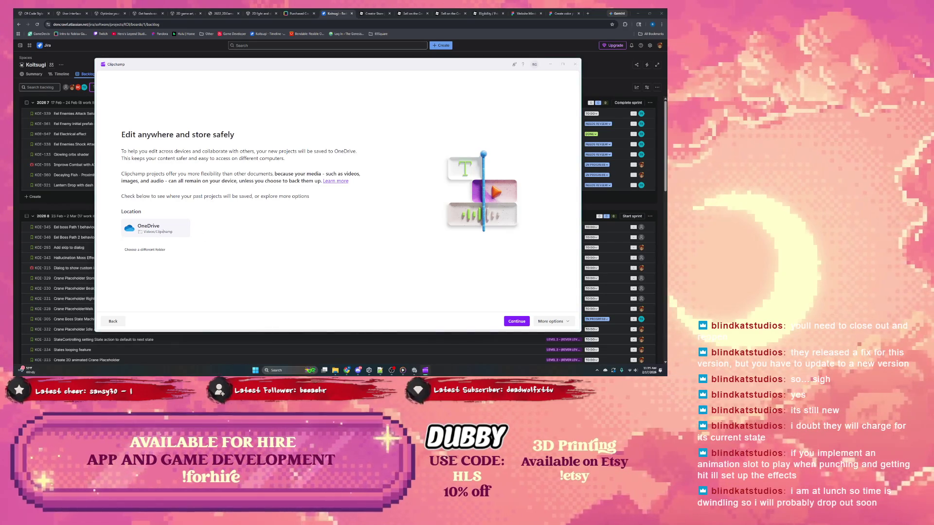
double_click(147, 232)
Pick 'Choose a different folder' under Location to list the OneDrive My files folders
left_click(148, 251)
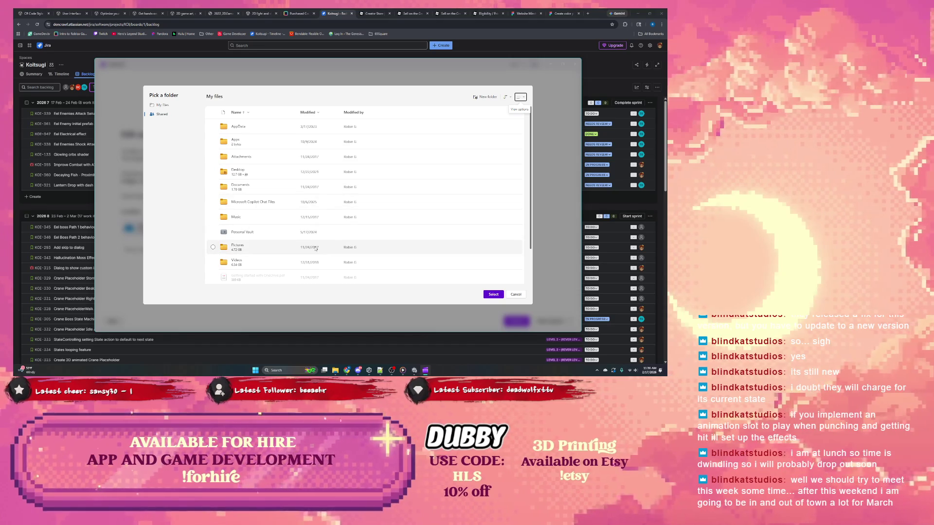
scroll(320, 246, "down", 2)
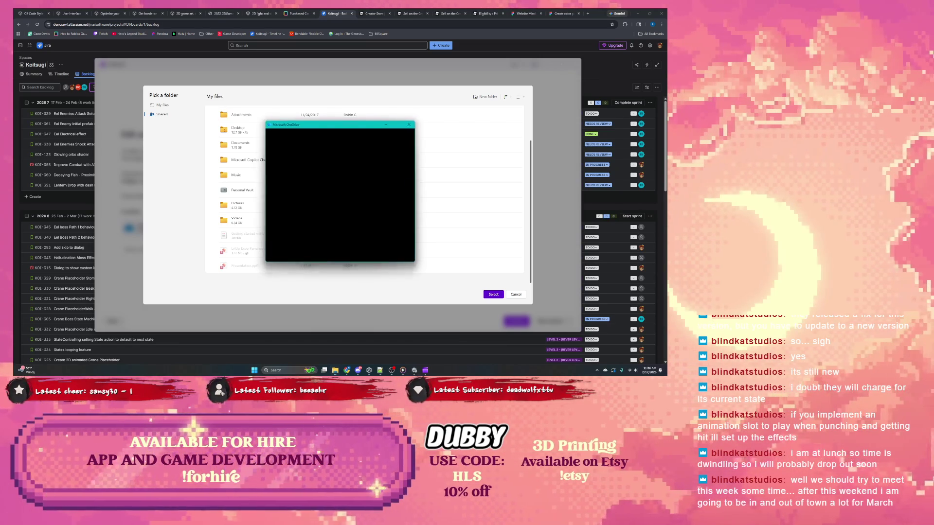
left_click(410, 124)
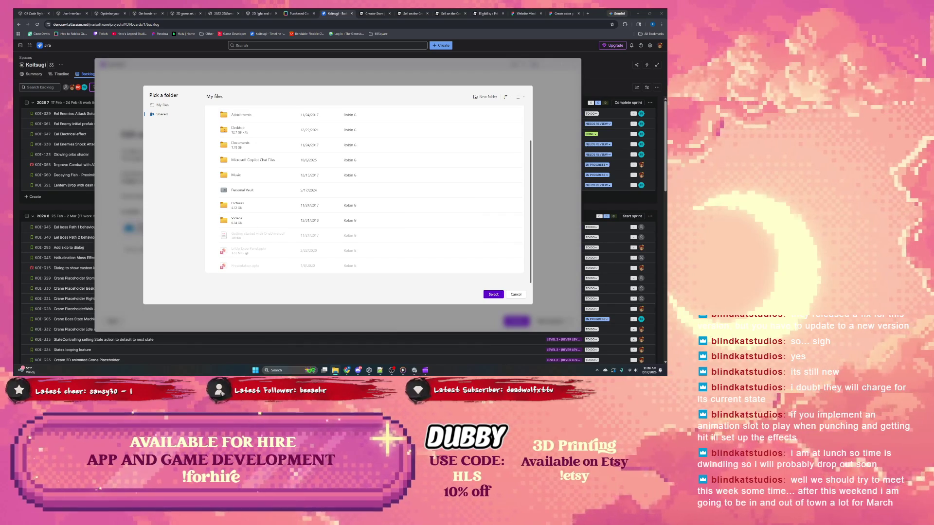
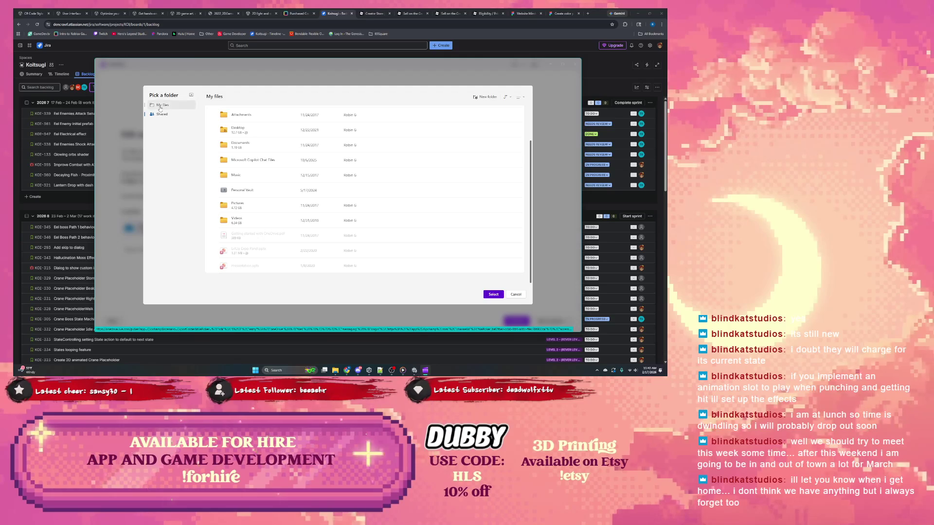
Browse My files in the Pick a folder dialog, checking the sorting and layout options
left_click(165, 106)
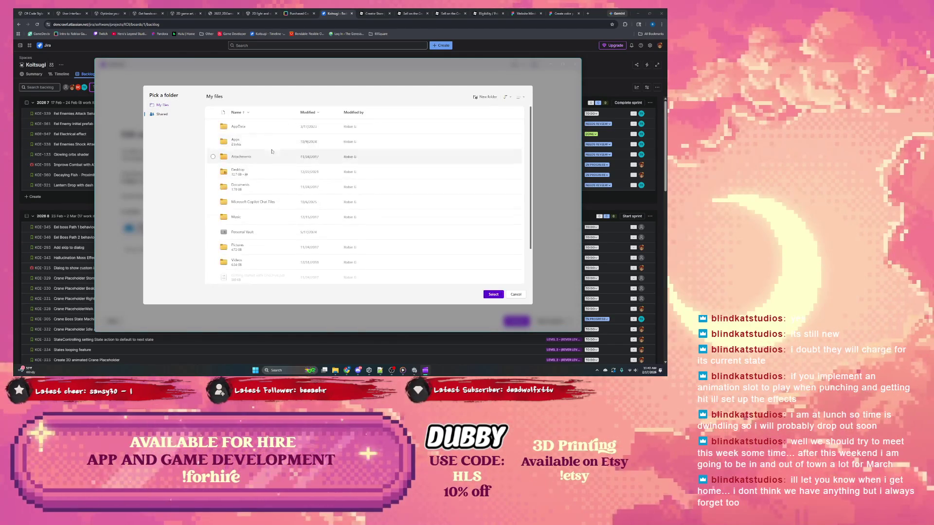
scroll(257, 146, "down", 2)
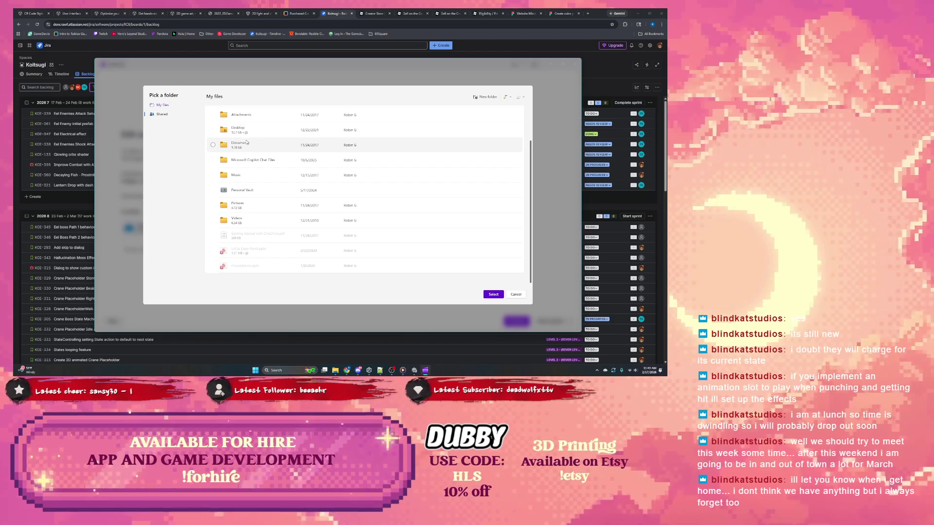
scroll(249, 141, "up", 3)
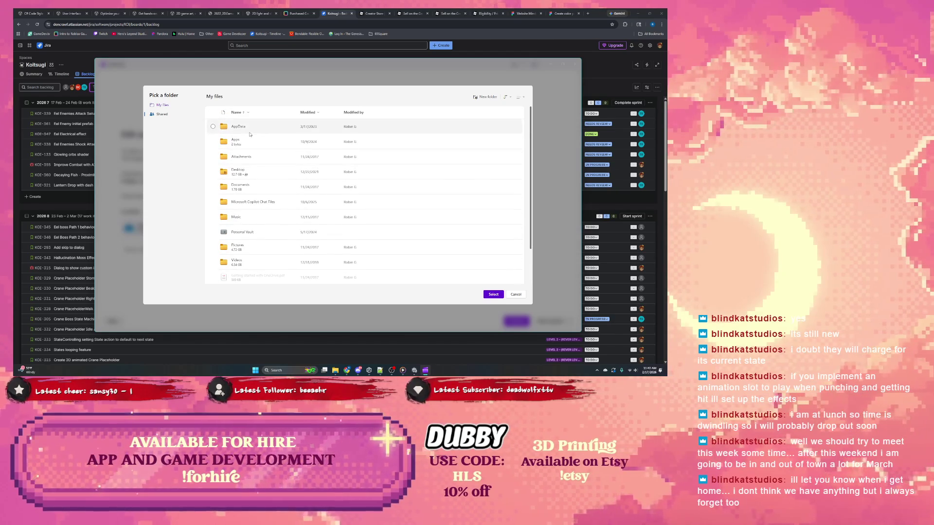
left_click(237, 113)
left_click(245, 110)
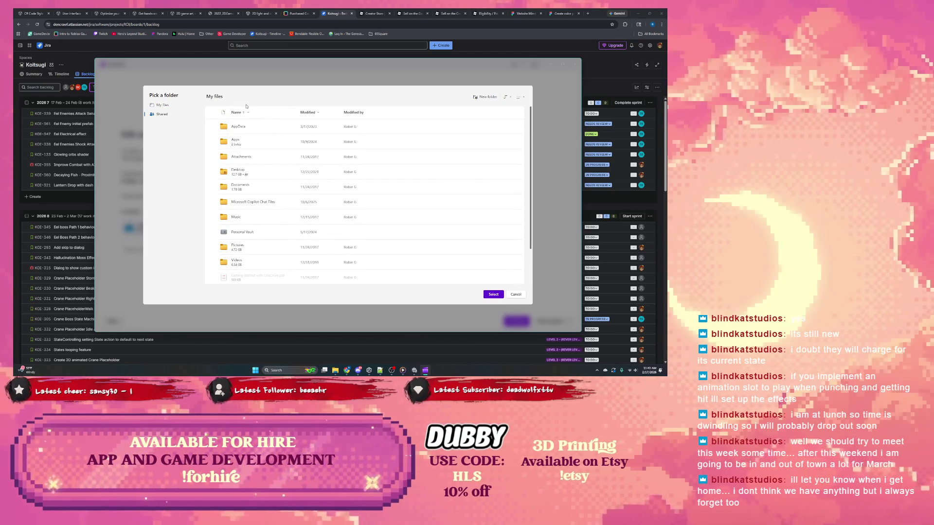
scroll(258, 141, "down", 2)
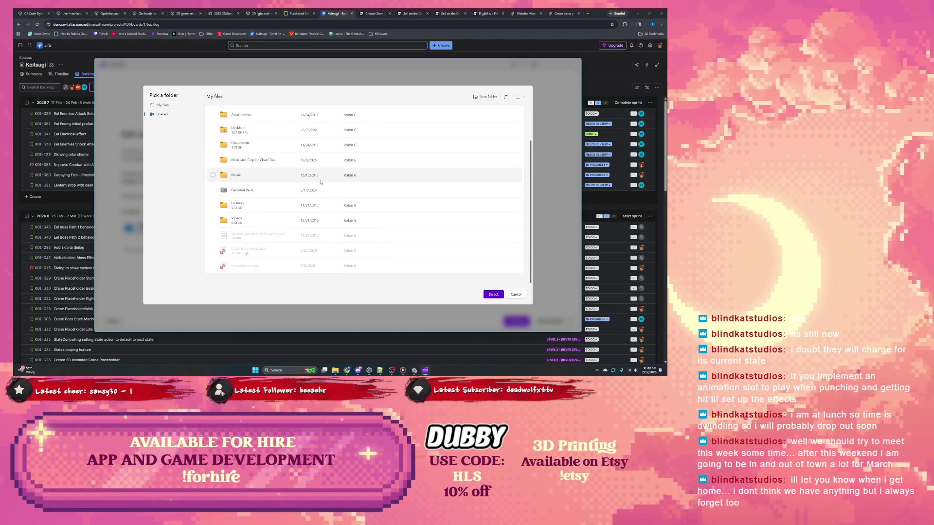
left_click(521, 98)
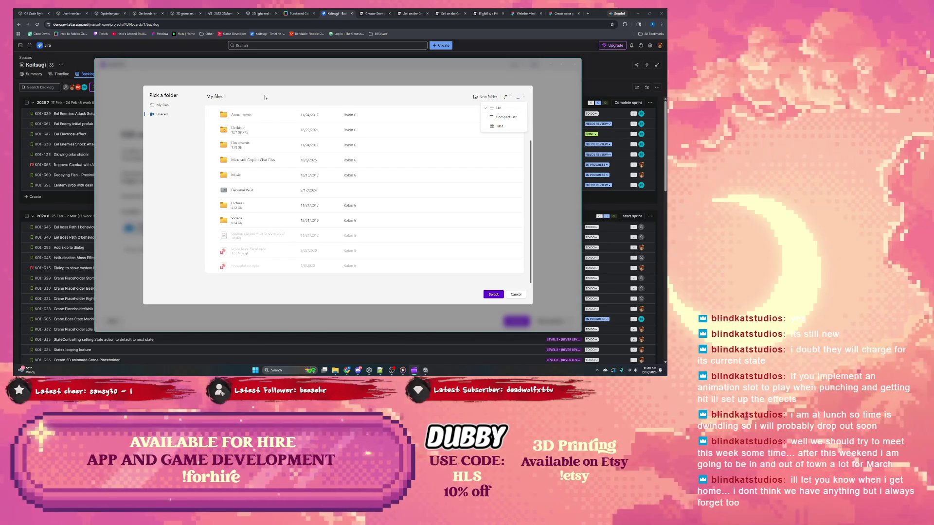
Look through Shared and the Desktop folder, then cancel back to the OneDrive storage page
left_click(160, 114)
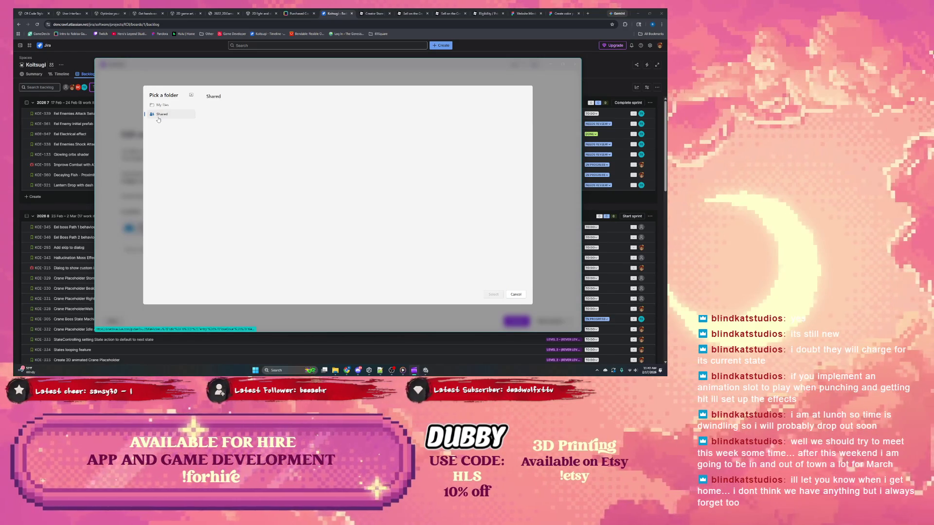
left_click(161, 106)
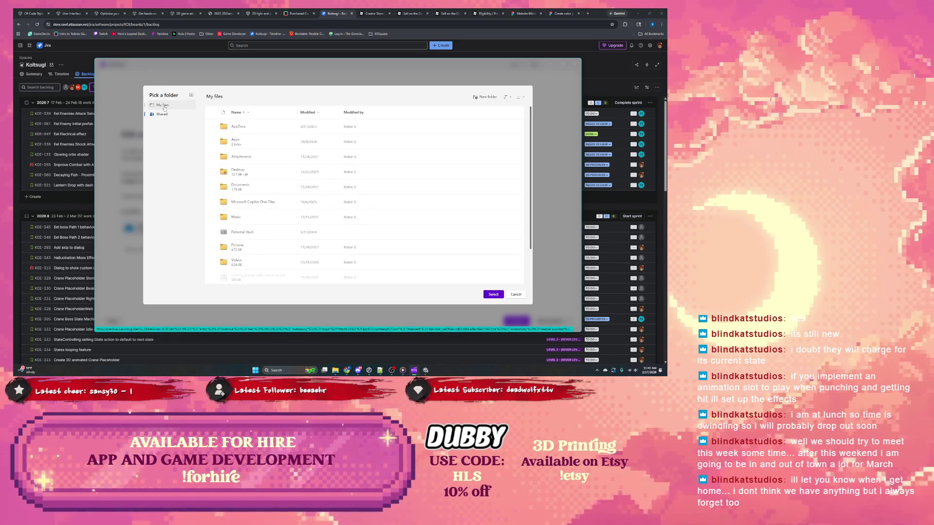
left_click(240, 172)
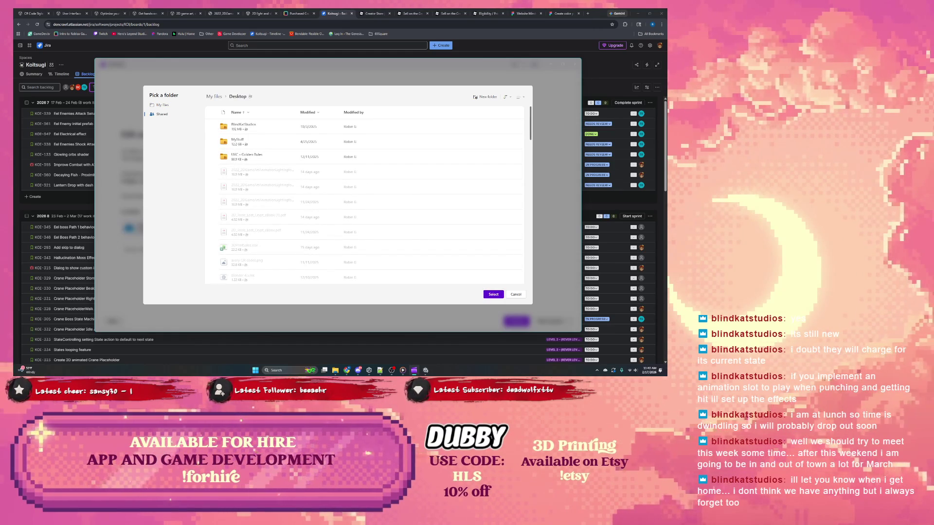
scroll(277, 174, "down", 5)
scroll(277, 174, "down", 5)
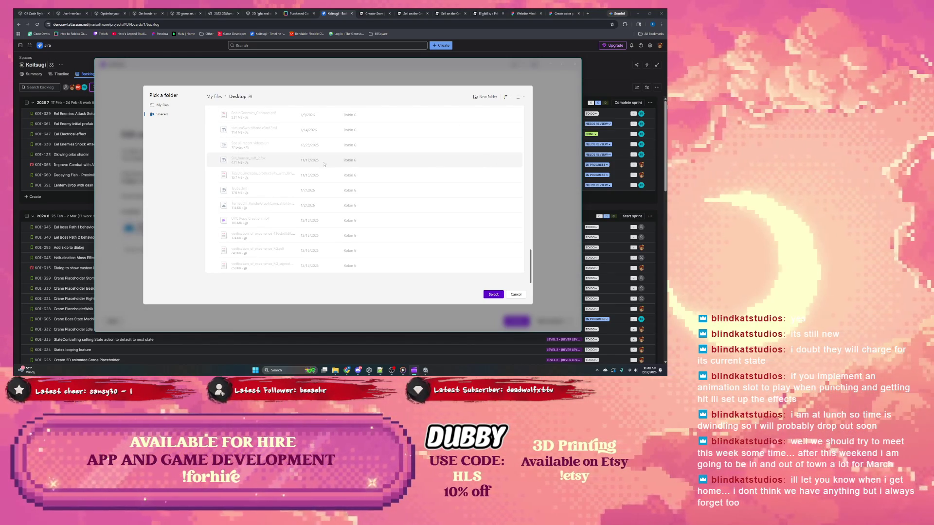
left_click(516, 295)
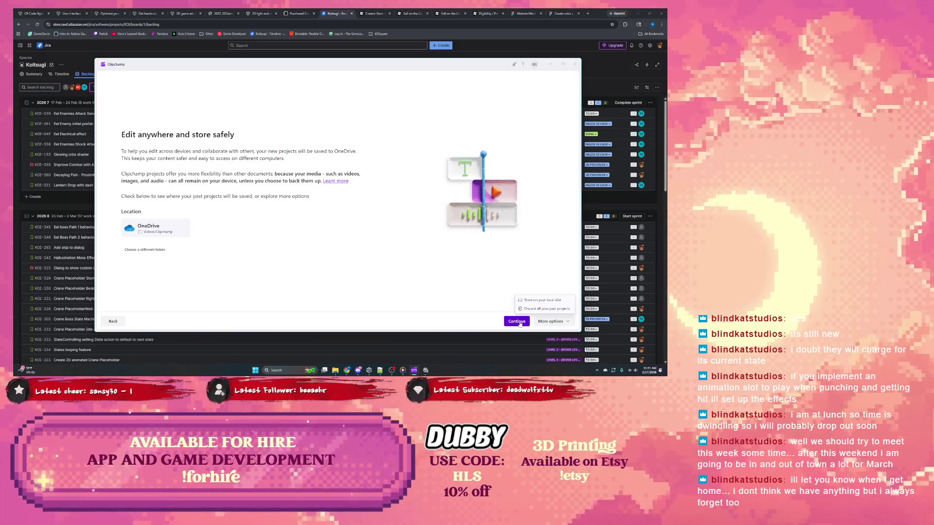
left_click(154, 250)
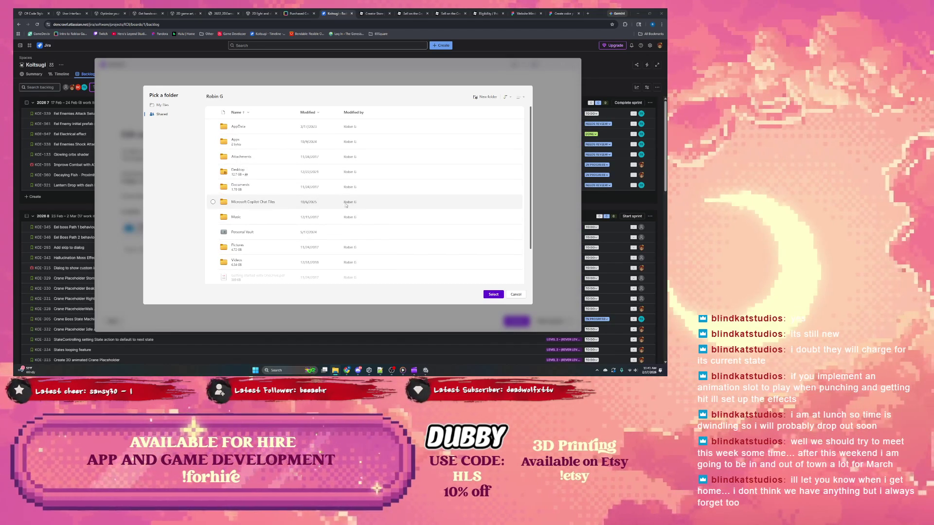
Choose OneDrive's Videos > Clipchamp folder as the project save location and confirm it
scroll(280, 222, "down", 2)
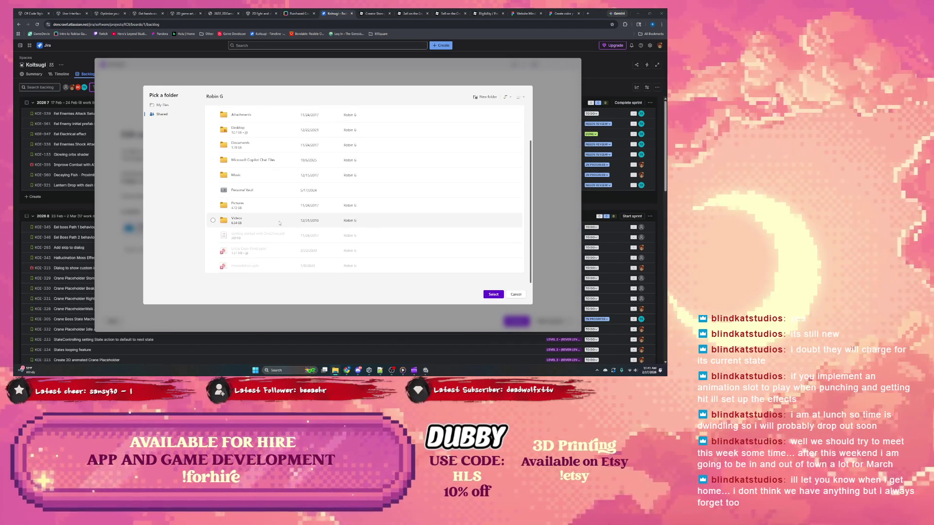
double_click(280, 223)
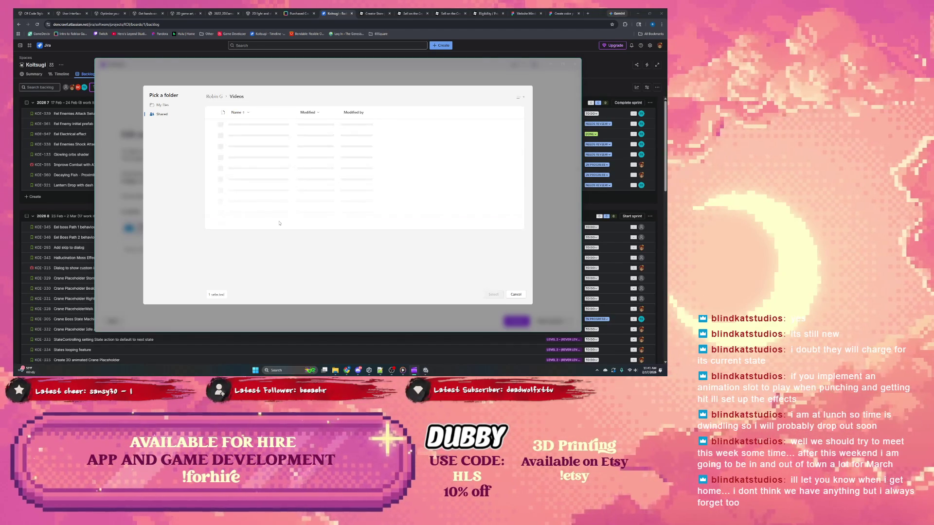
double_click(260, 130)
scroll(382, 237, "down", 5)
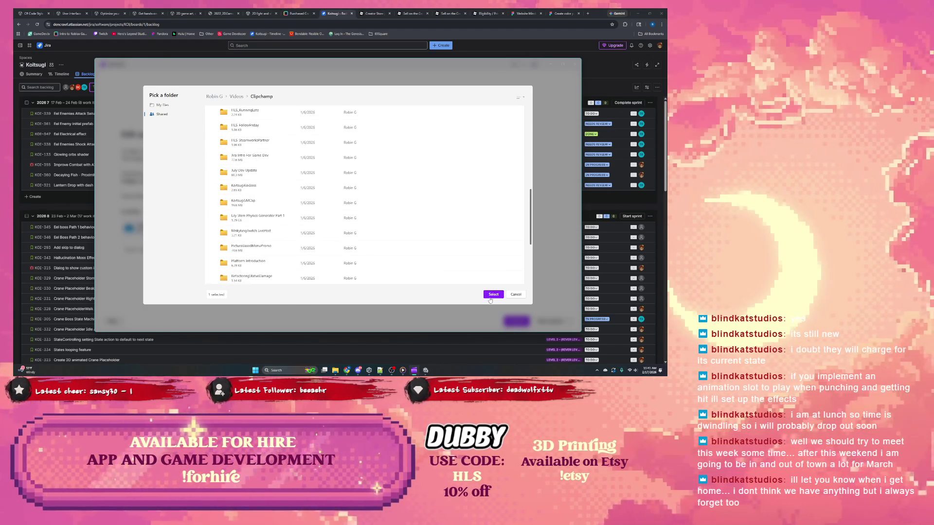
scroll(283, 222, "down", 3)
scroll(283, 222, "up", 10)
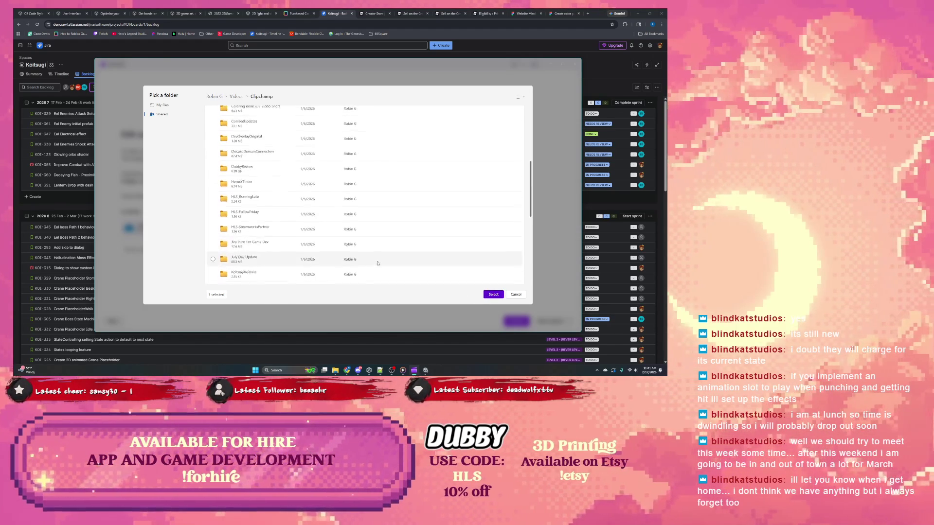
left_click(493, 295)
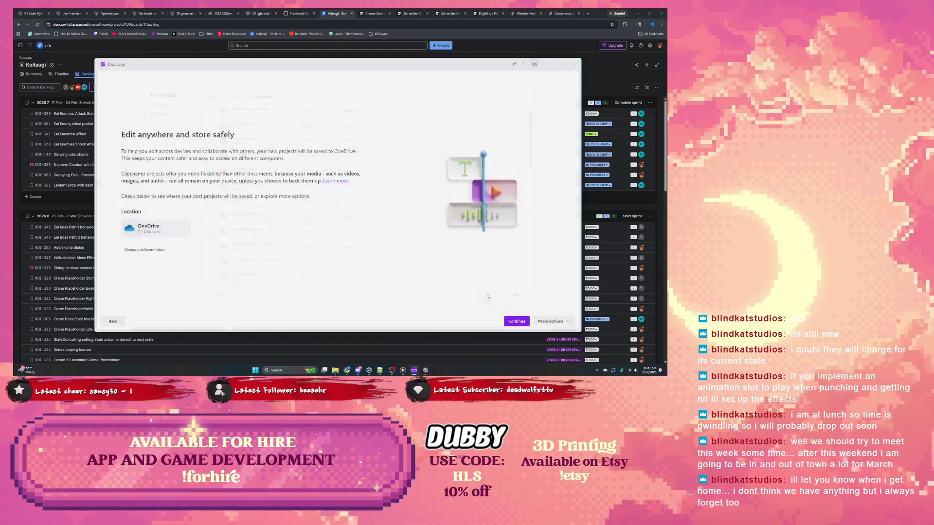
left_click(517, 321)
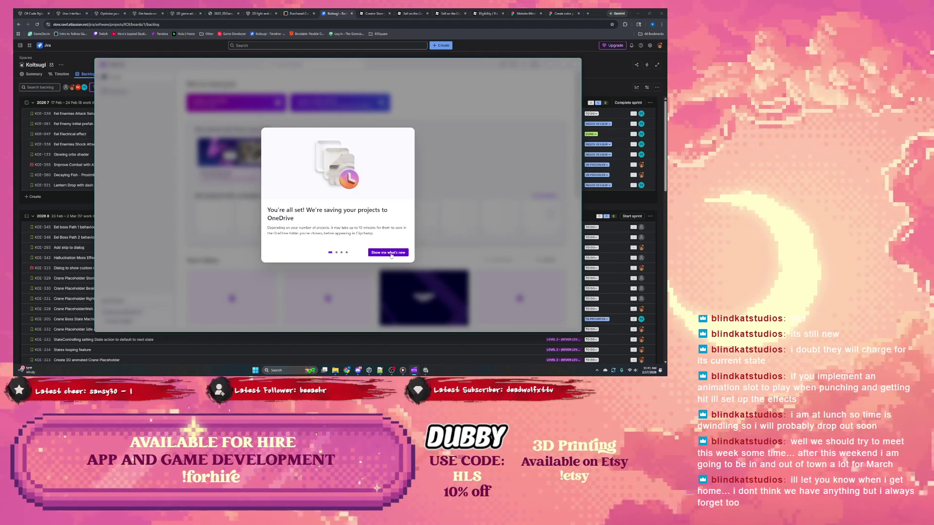
Finish the Clipchamp onboarding pages and scroll through the Your videos list
left_click(391, 253)
left_click(391, 253)
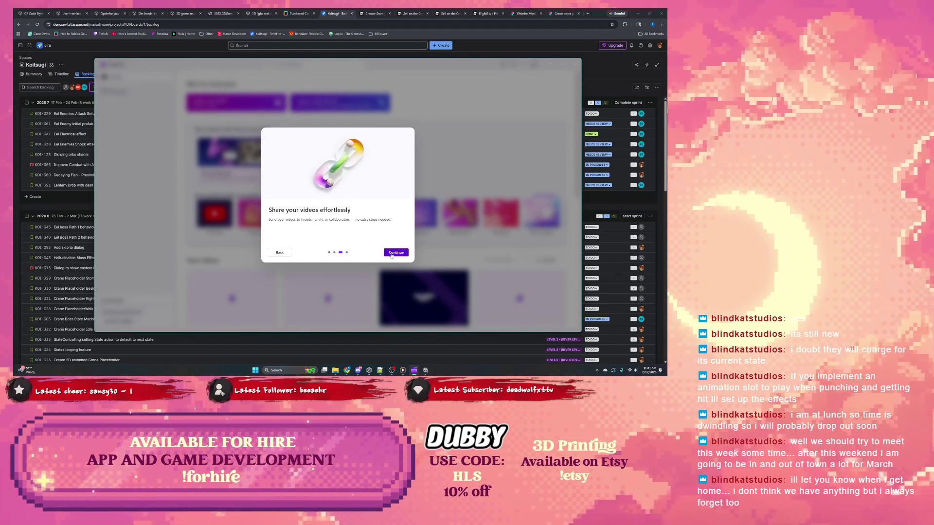
left_click(391, 254)
left_click(391, 254)
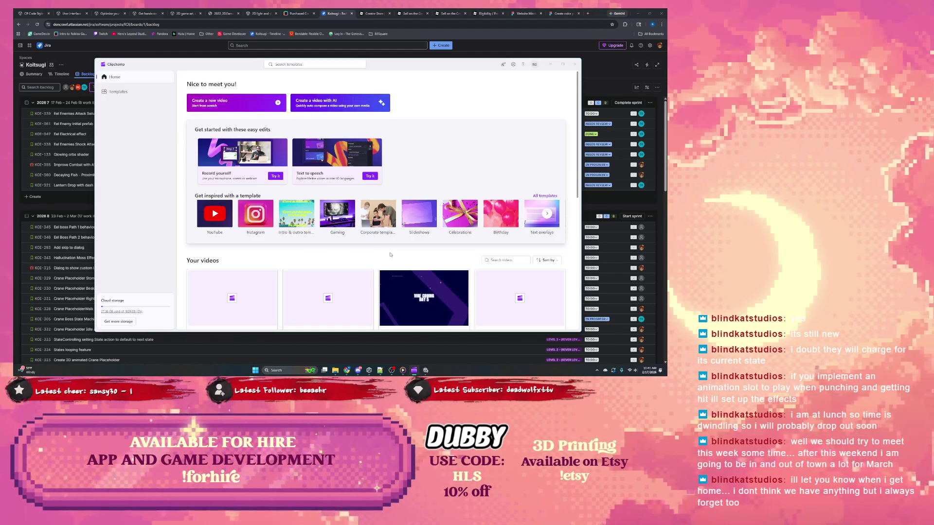
scroll(392, 255, "down", 3)
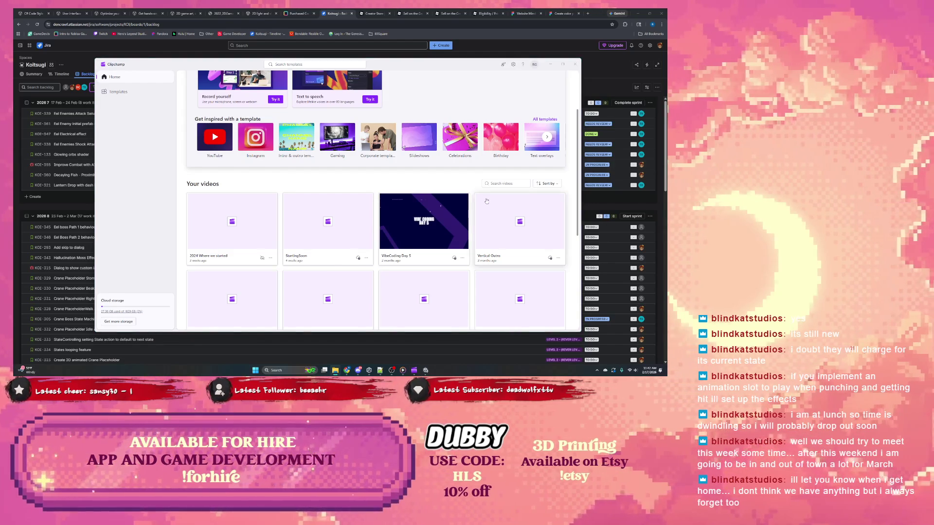
scroll(330, 209, "down", 3)
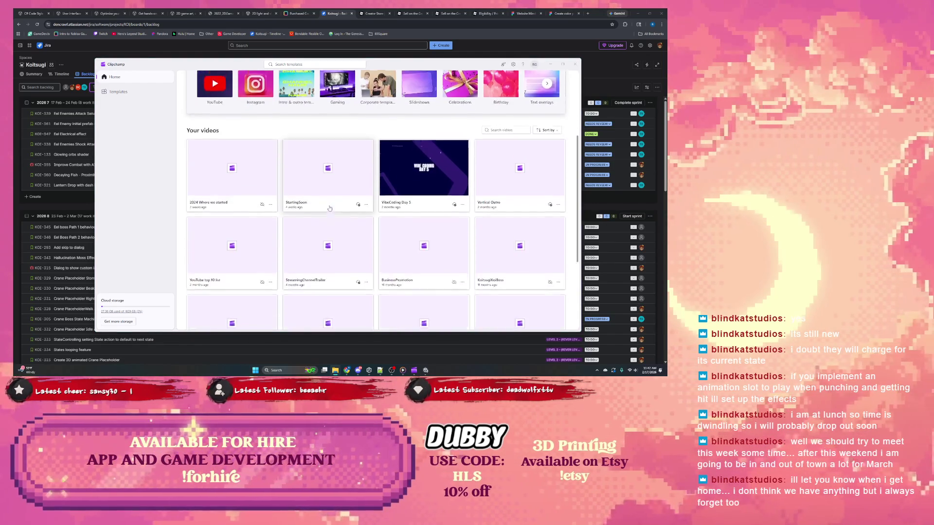
scroll(304, 214, "down", 2)
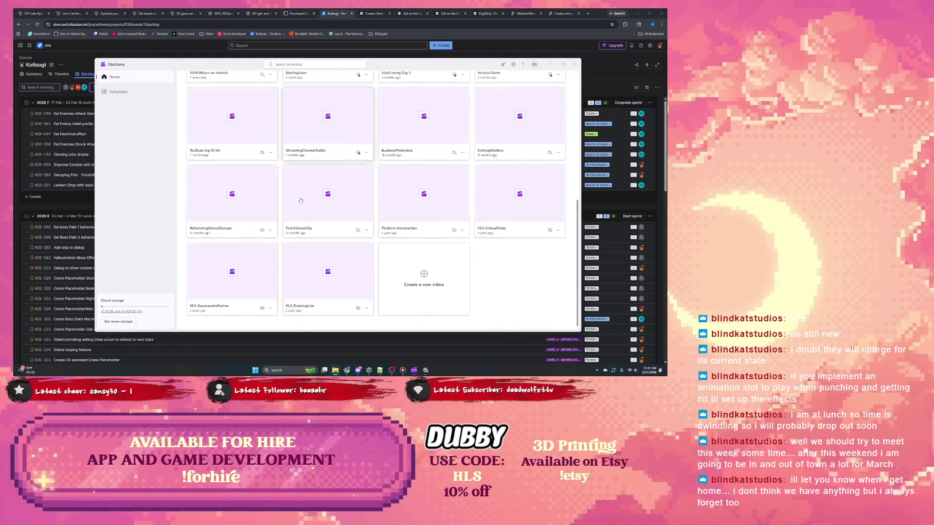
scroll(317, 246, "up", 10)
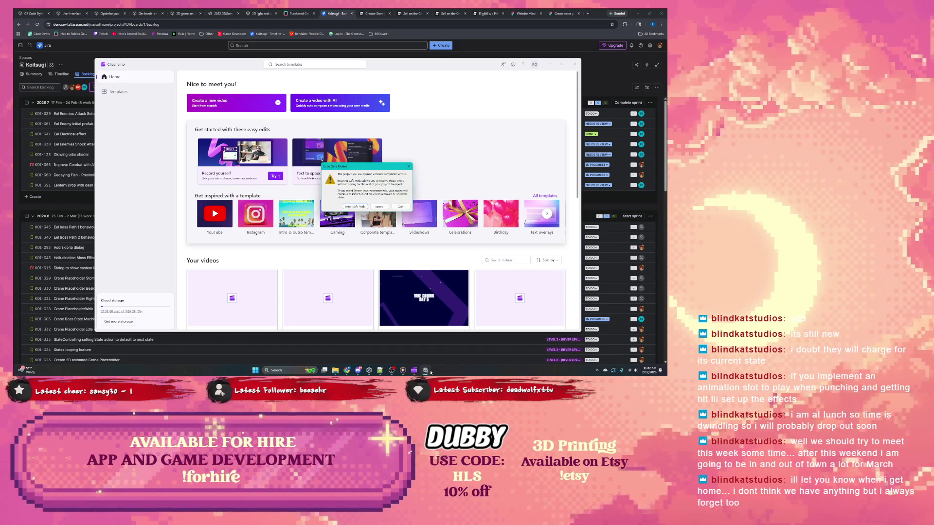
Start Unity in Safe Mode, maximize it, and open WaypointMovement.cs from the console error
left_click(356, 206)
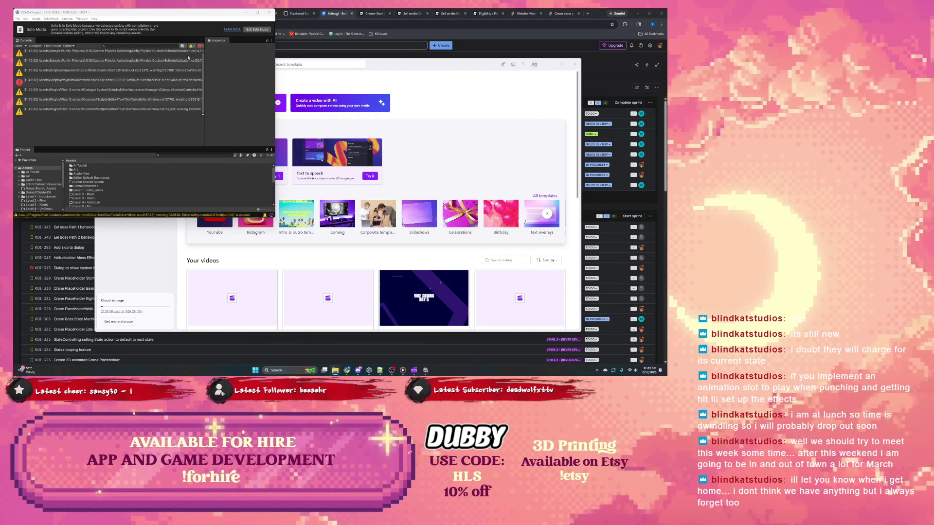
double_click(157, 13)
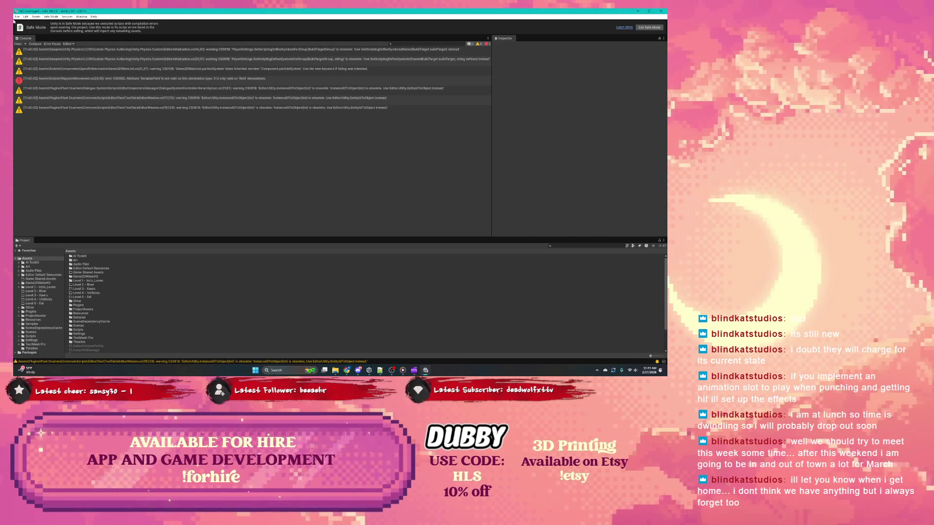
double_click(75, 82)
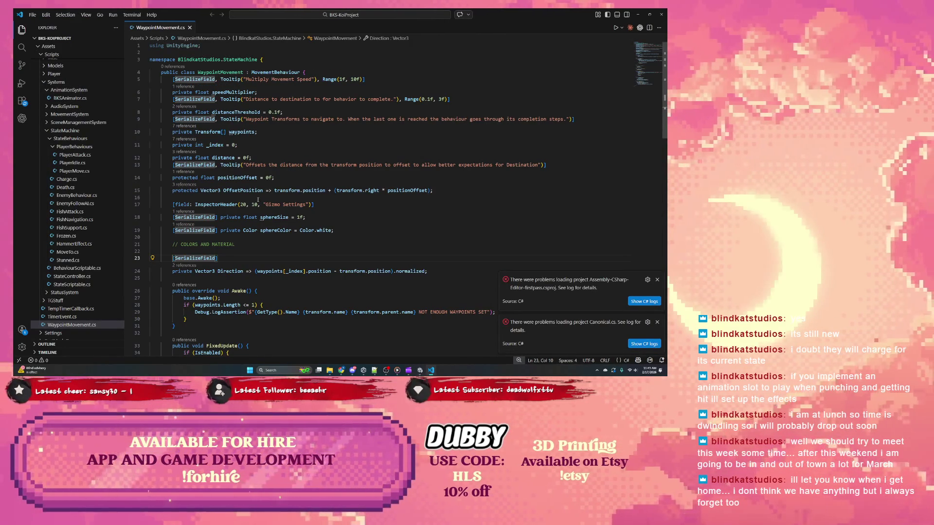
Compare Unity's console errors against the WaypointMovement.cs code
scroll(396, 340, "down", 2)
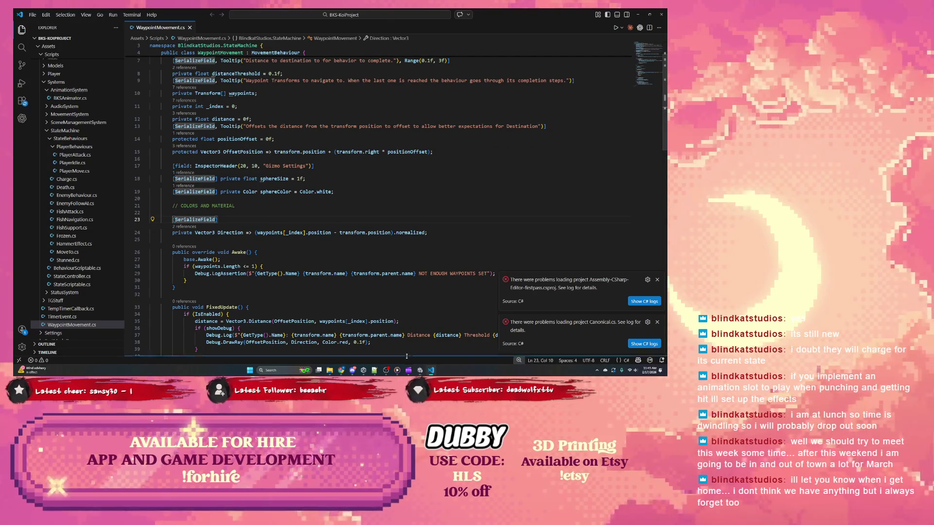
mouse_move(422, 369)
left_click(420, 343)
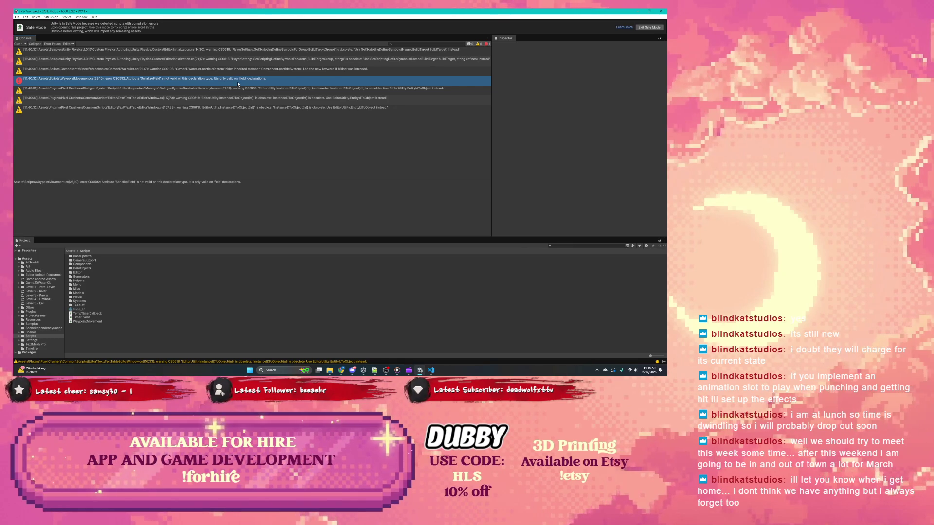
left_click(434, 371)
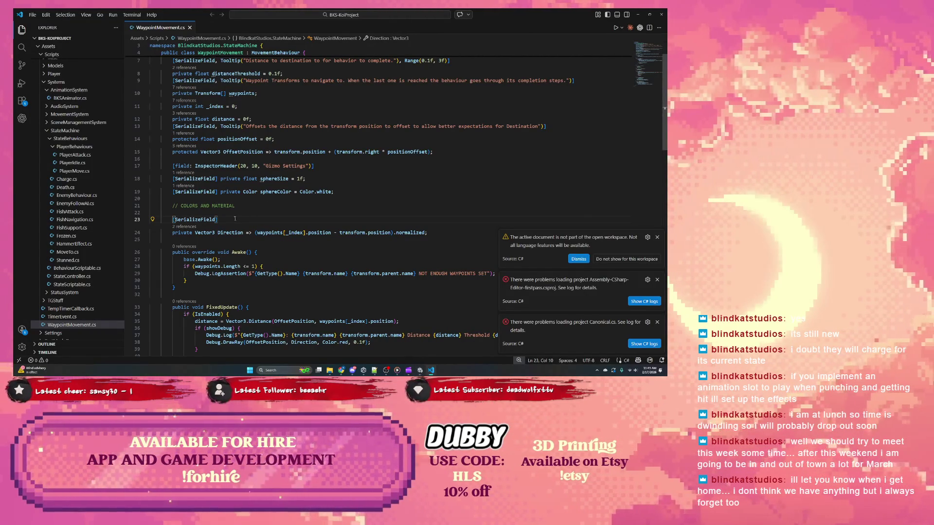
left_click(416, 372)
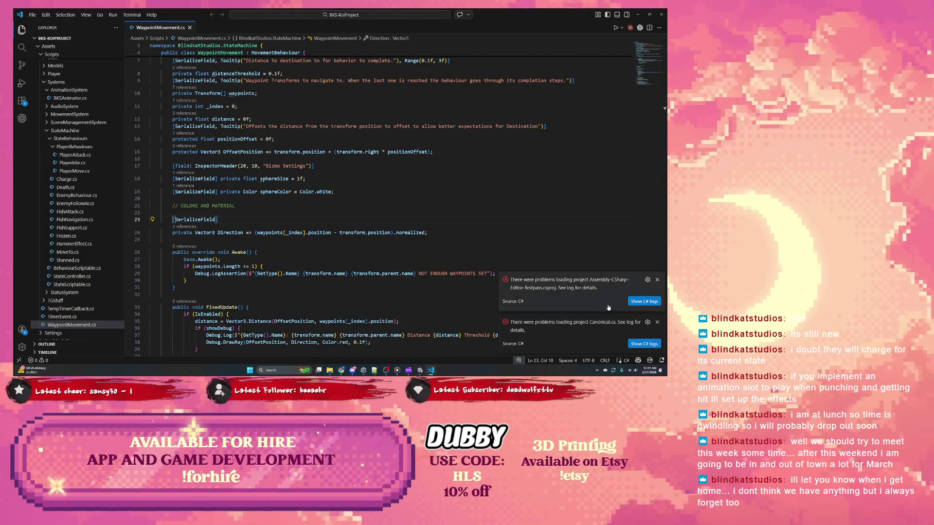
Delete the stray [SerializeField] line above Direction, save the script, and return to Unity
left_click_drag(235, 218, 235, 206)
key("BackSpace")
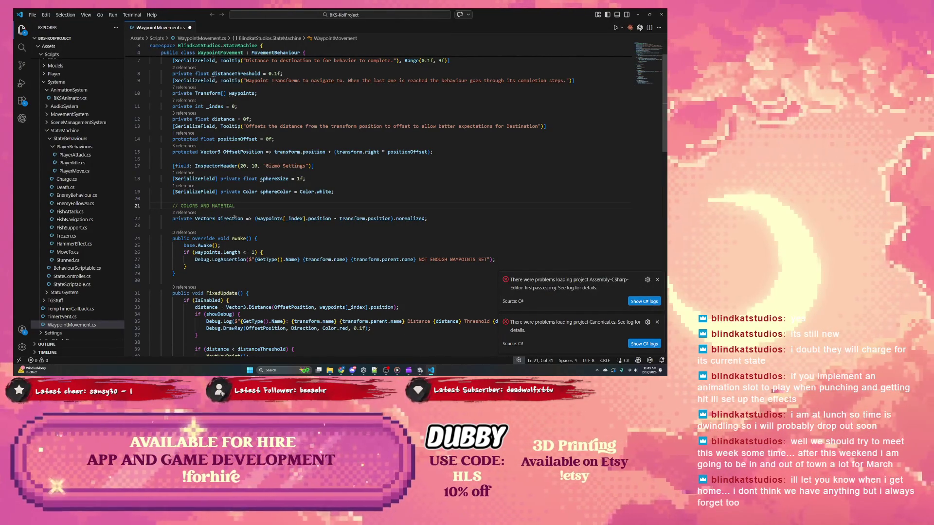
key("ctrl+s")
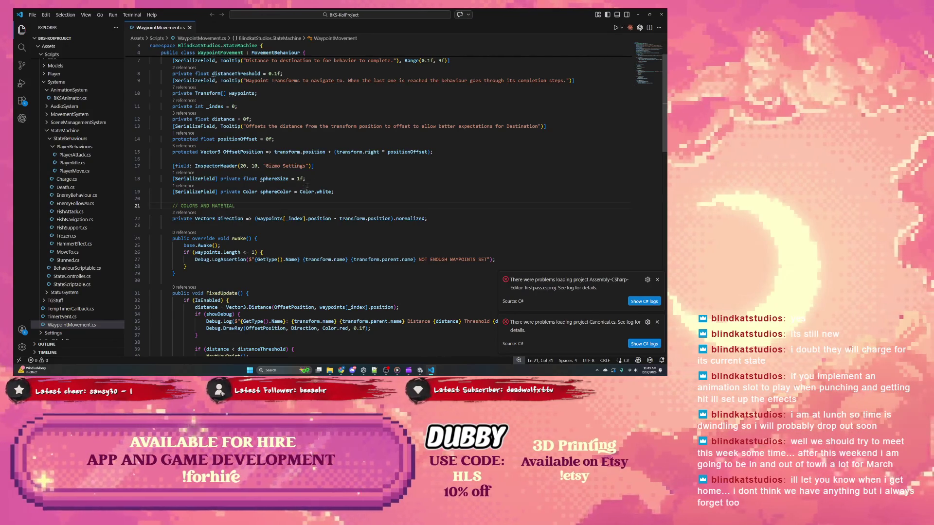
key("alt+Tab")
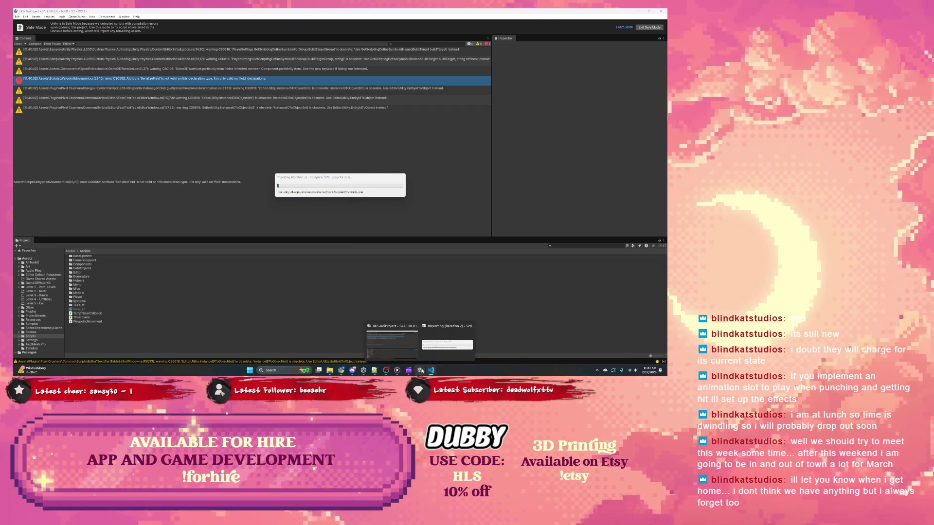
Scroll down Clipchamp's home page through the Your videos grid, then return to Unity
left_click(401, 372)
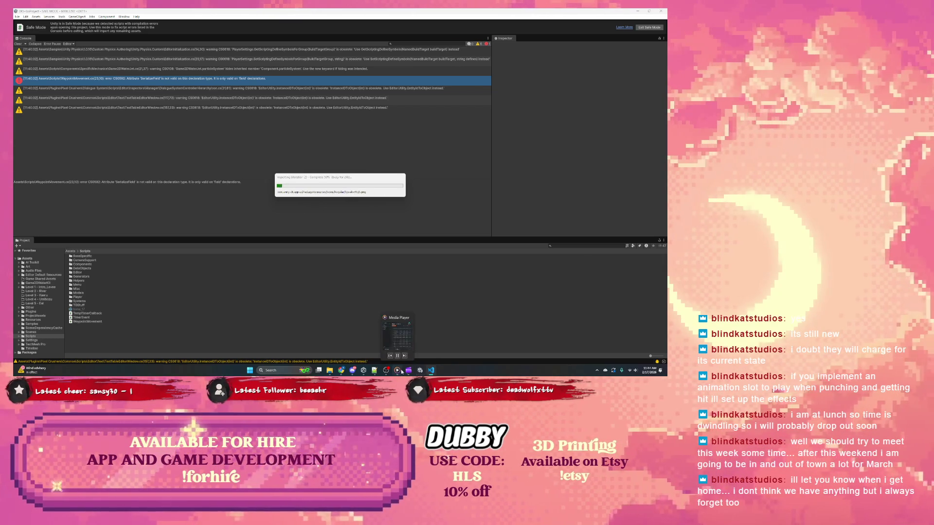
scroll(224, 194, "down", 2)
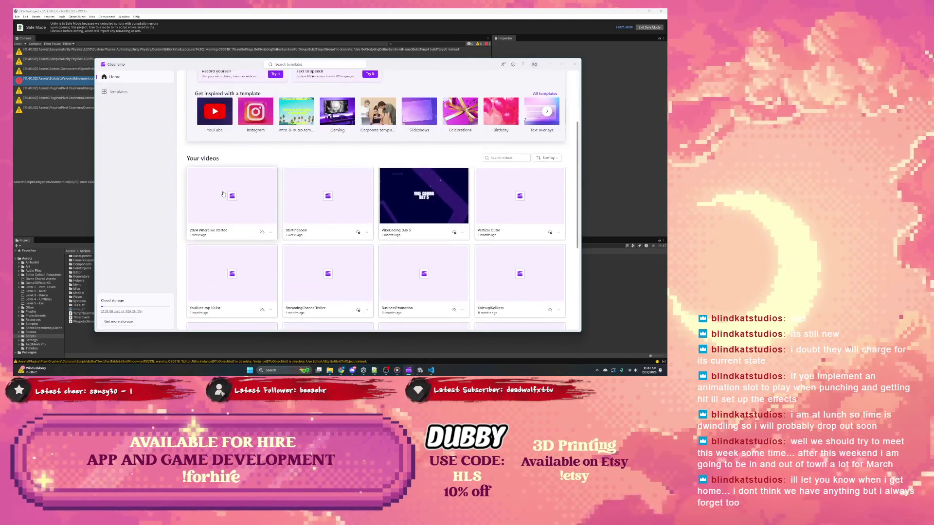
mouse_move(332, 372)
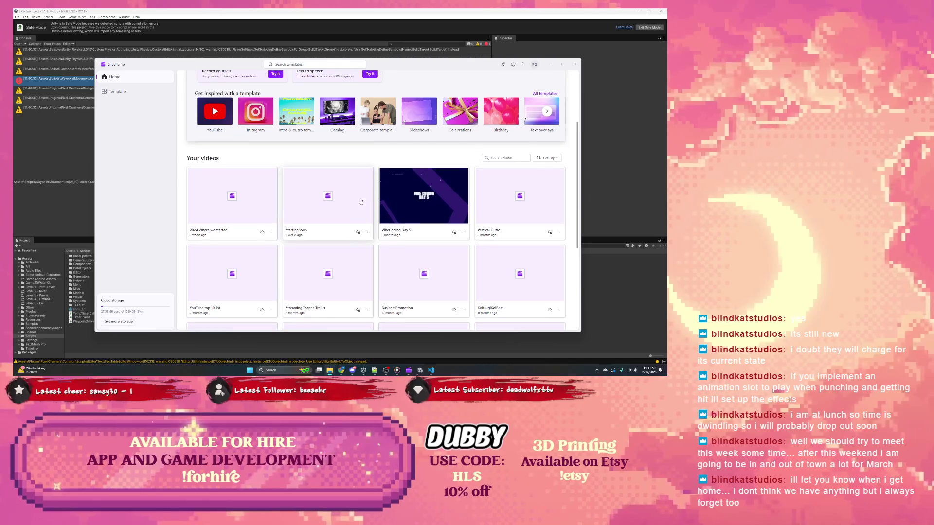
scroll(361, 202, "down", 1)
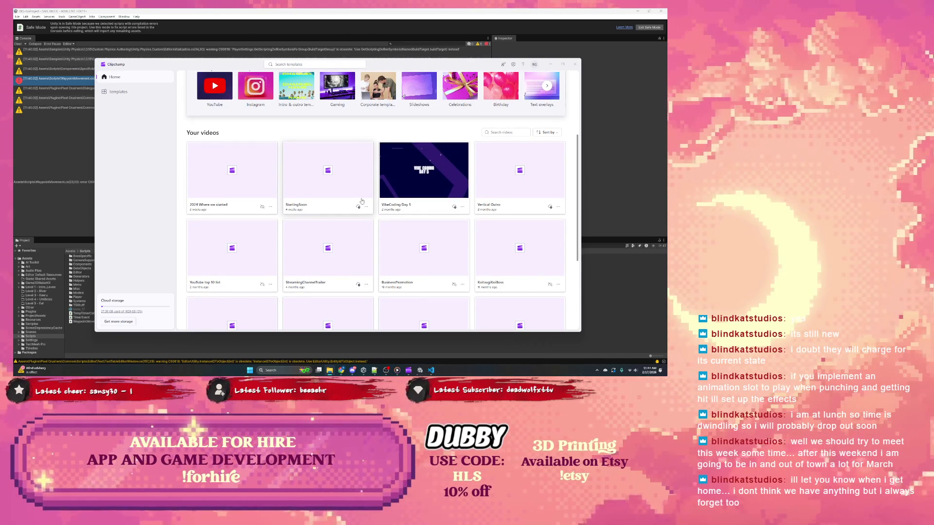
scroll(361, 201, "down", 2)
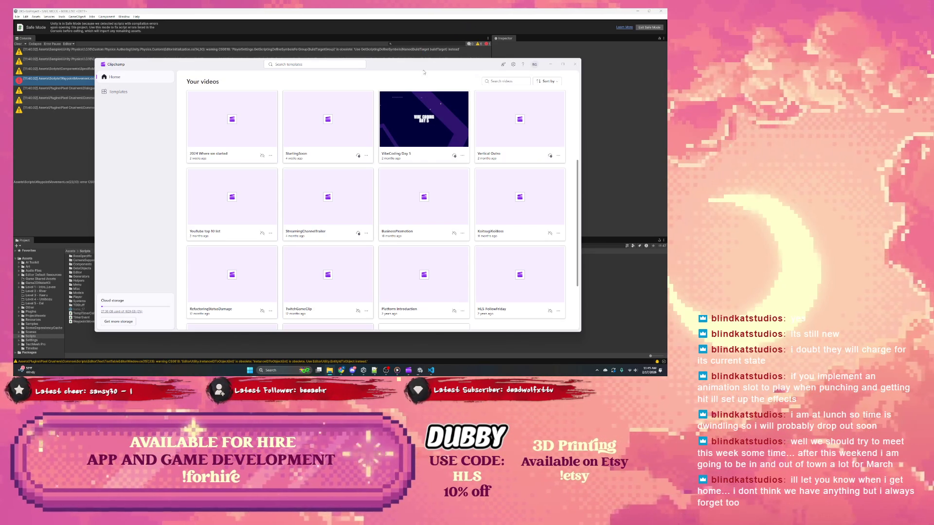
left_click(550, 65)
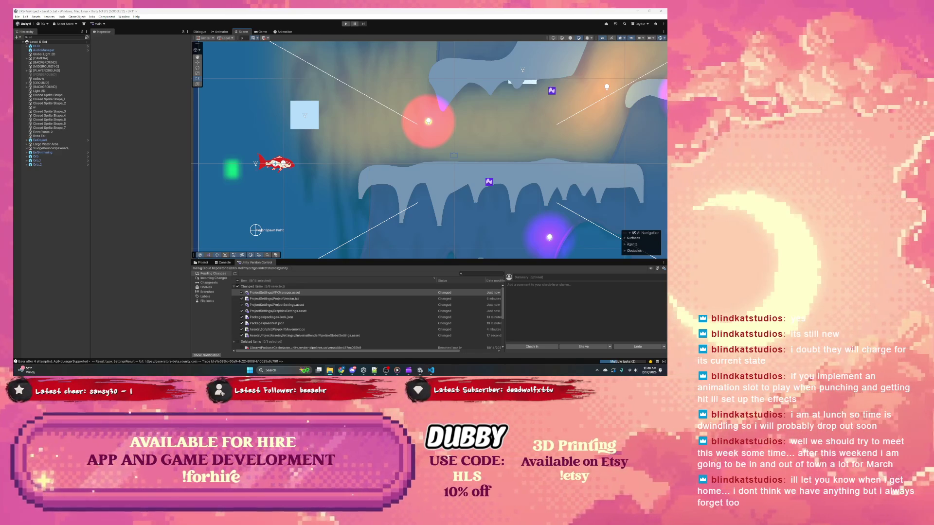
Select the red Orb_2 light in the Scene view to show its Light 2D settings
scroll(355, 143, "right", 2)
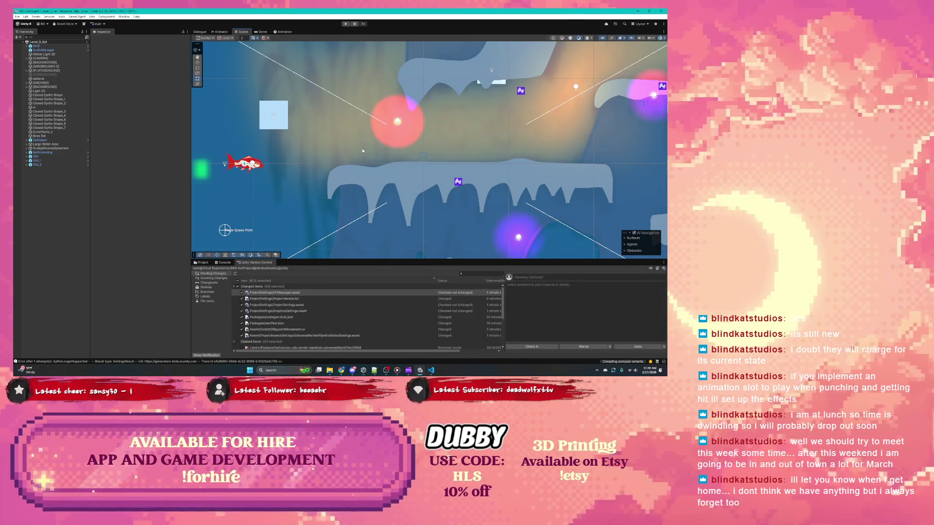
left_click(397, 121)
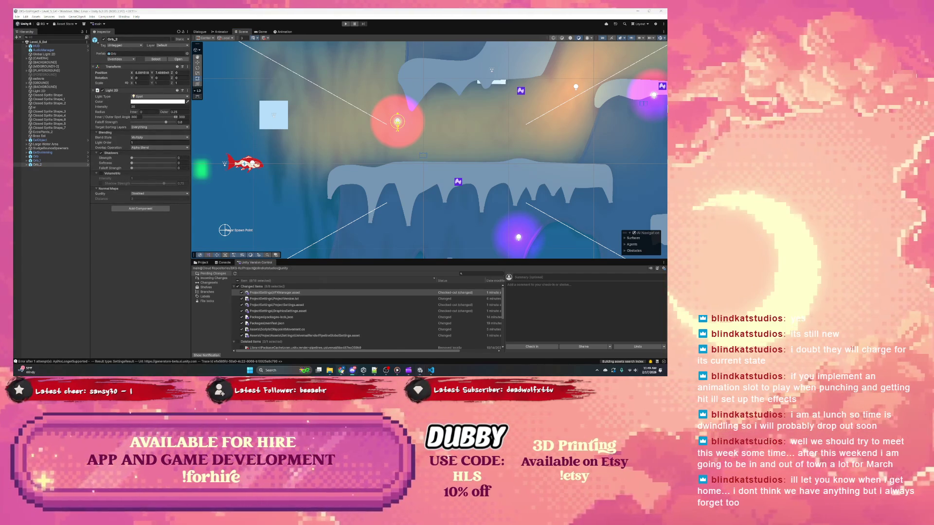
Bring up the Jira Koitsugi backlog and switch to its Board view
mouse_move(341, 369)
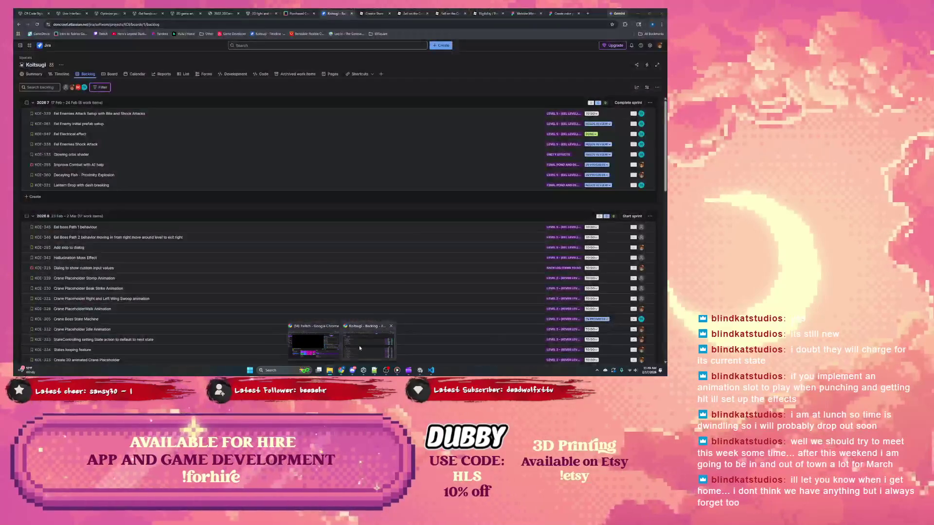
left_click(359, 345)
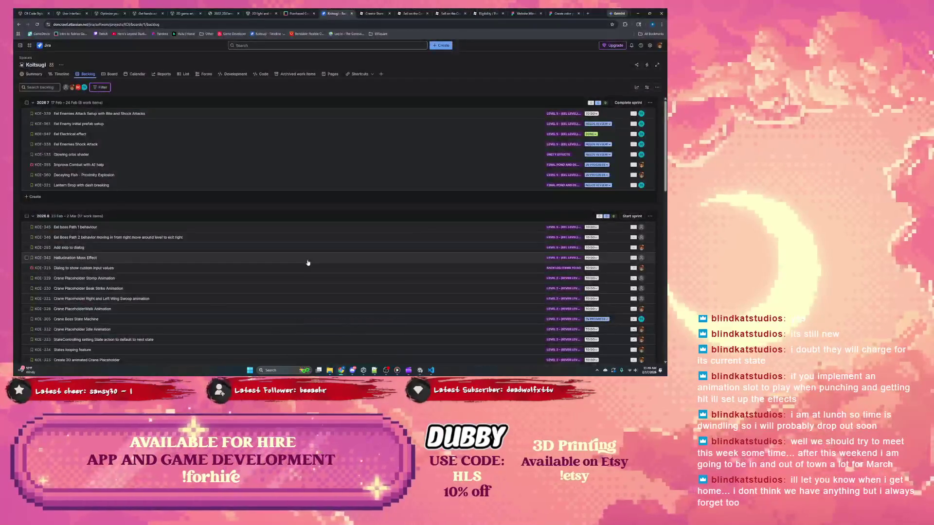
left_click(109, 74)
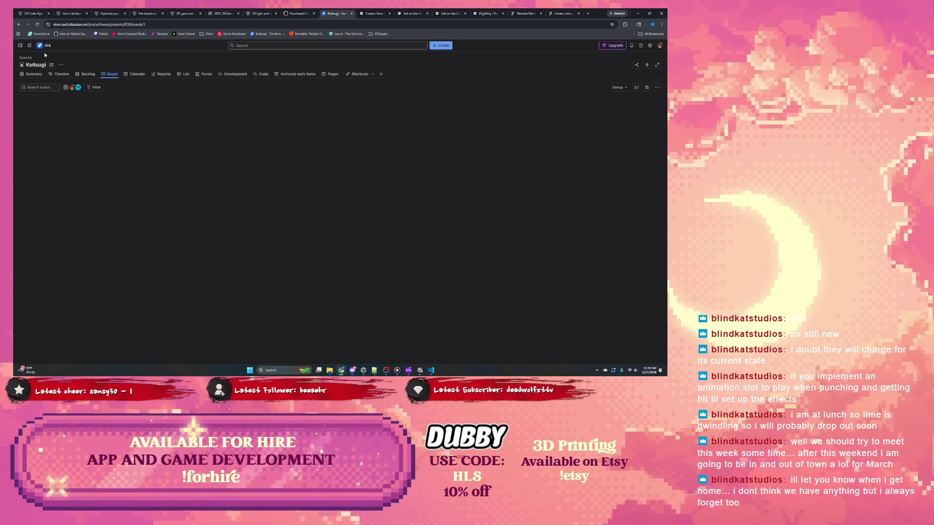
Reload the sprint board and drag Glowing orbs shader from Needs Review into In Progress
left_click(88, 75)
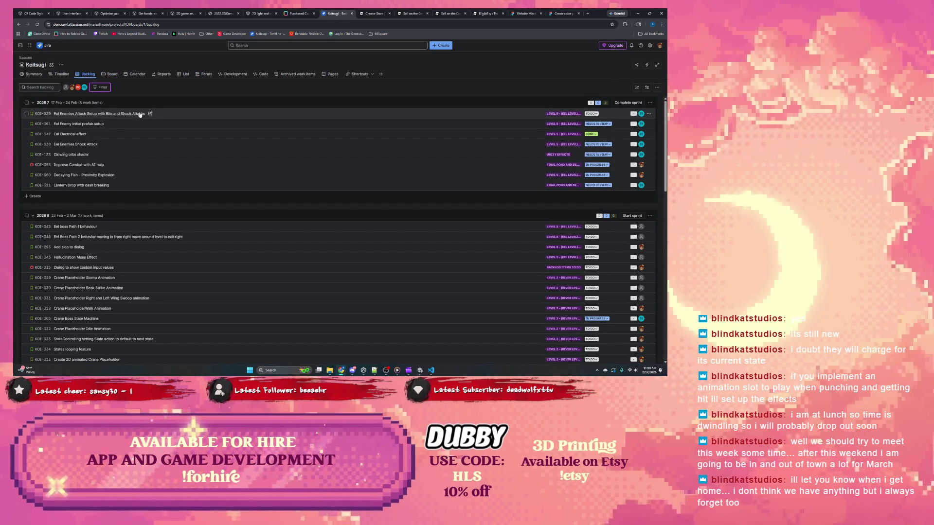
left_click(110, 75)
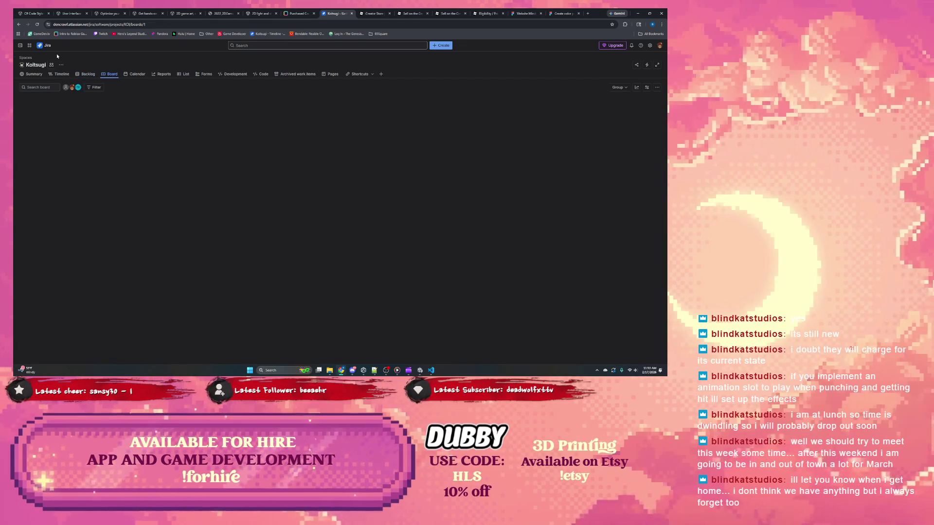
left_click(38, 24)
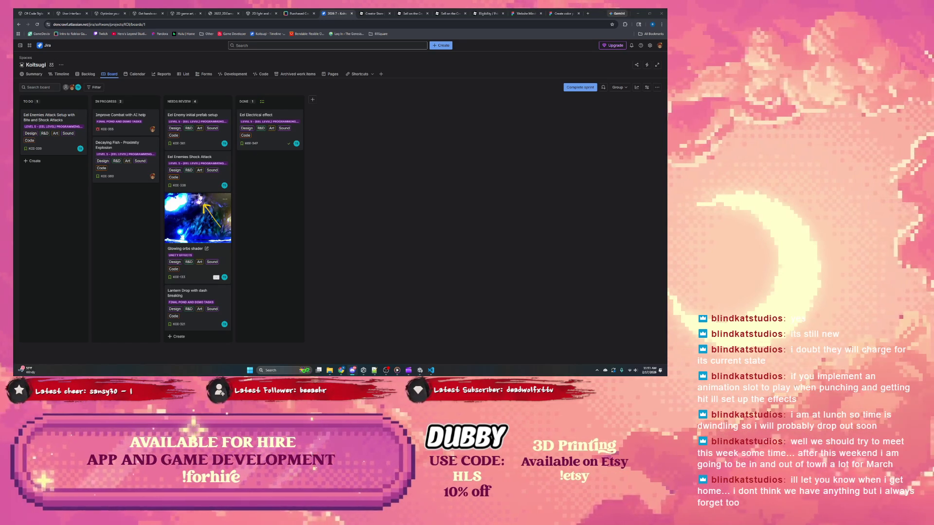
left_click_drag(213, 204, 114, 249)
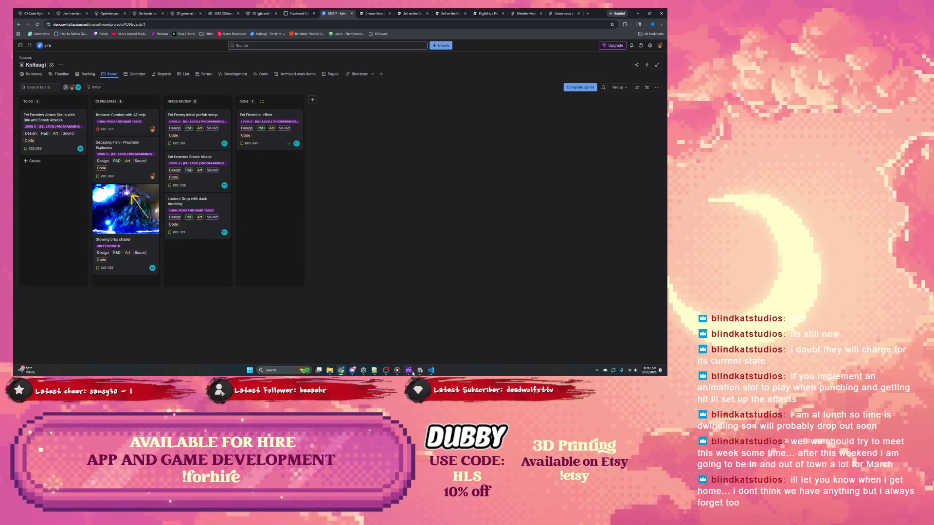
mouse_move(387, 373)
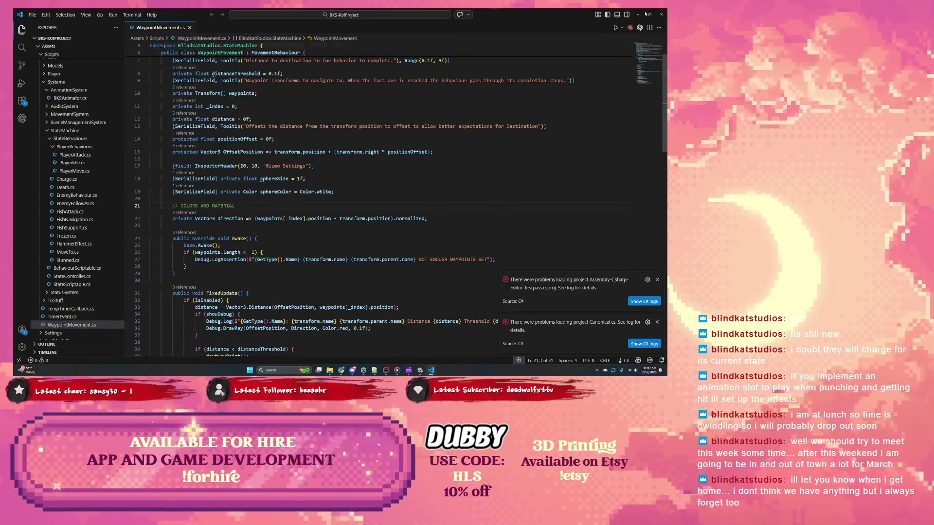
Close the VS Code window and switch back to the Unity editor
left_click(455, 326)
key("alt+Tab")
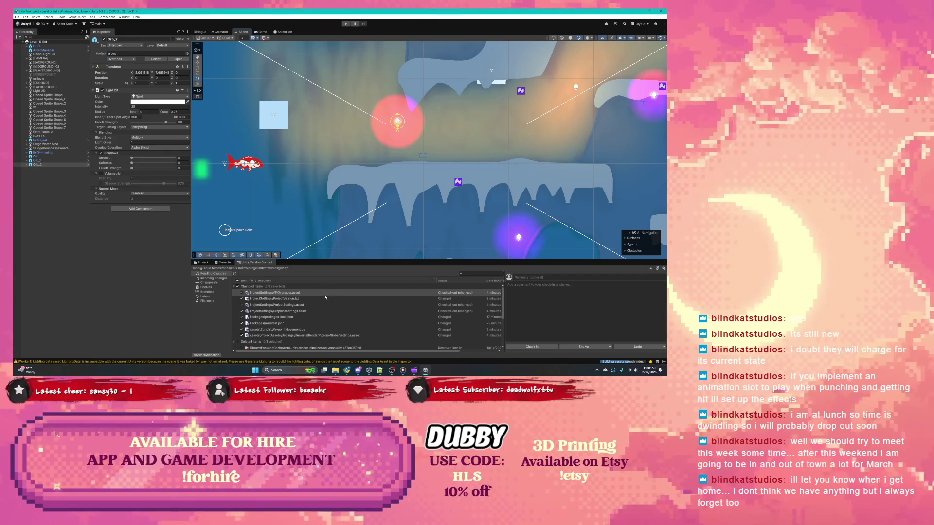
Lower the current light's intensity to 34.25, then select Orb_2's Sprite Light 2D child
scroll(268, 209, "down", 3)
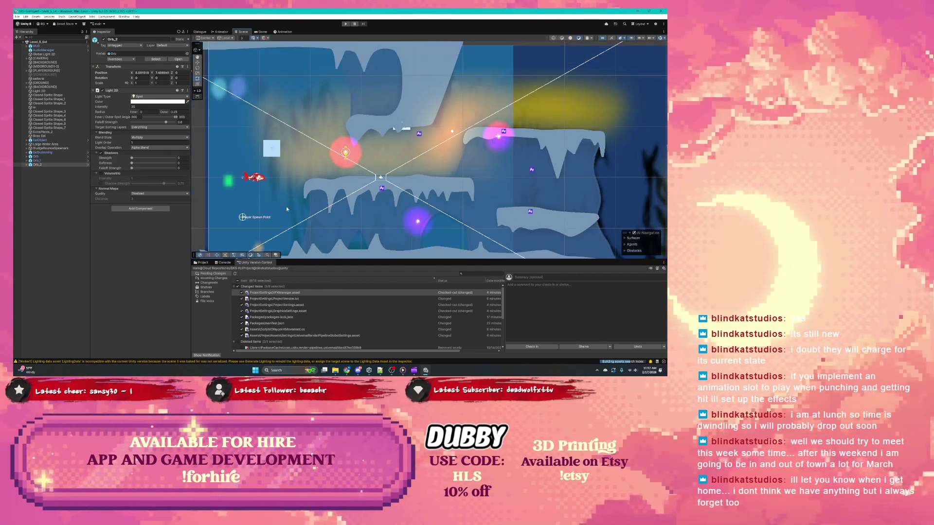
left_click_drag(119, 108, 92, 109)
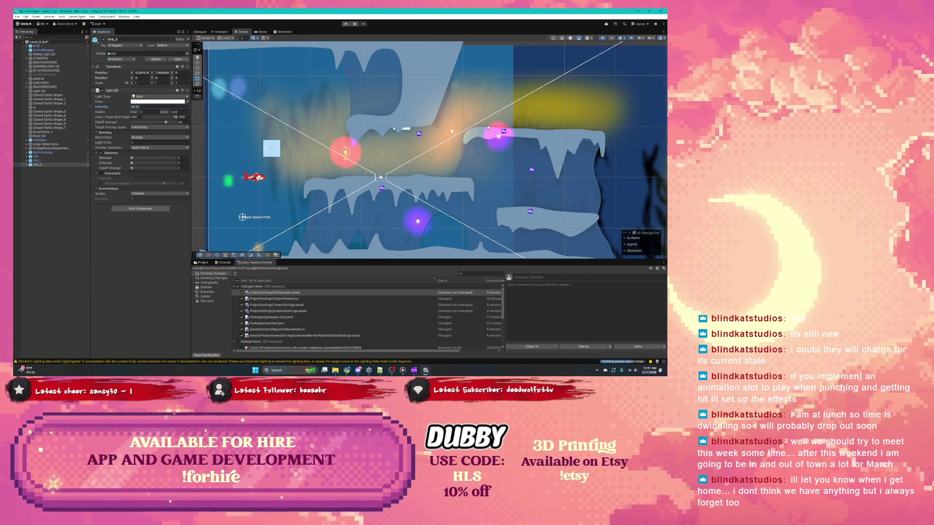
left_click(24, 166)
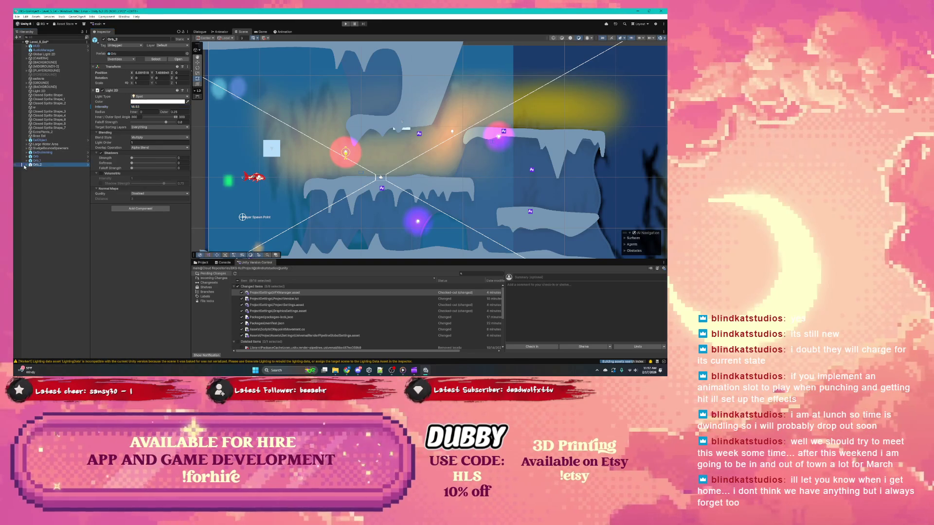
left_click(26, 166)
left_click(43, 169)
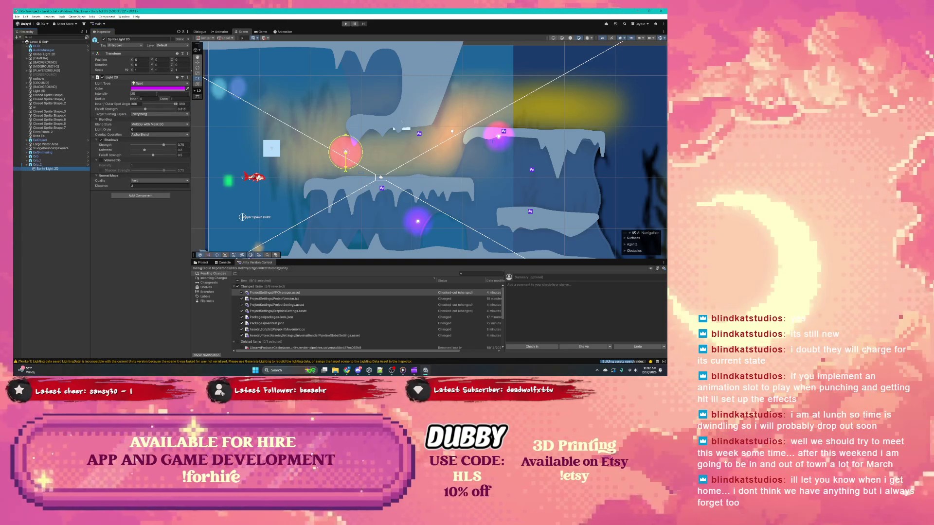
Lower Orb_2's light intensity to 8.6 and set its outer radius to 1.27
left_click_drag(125, 96, 93, 97)
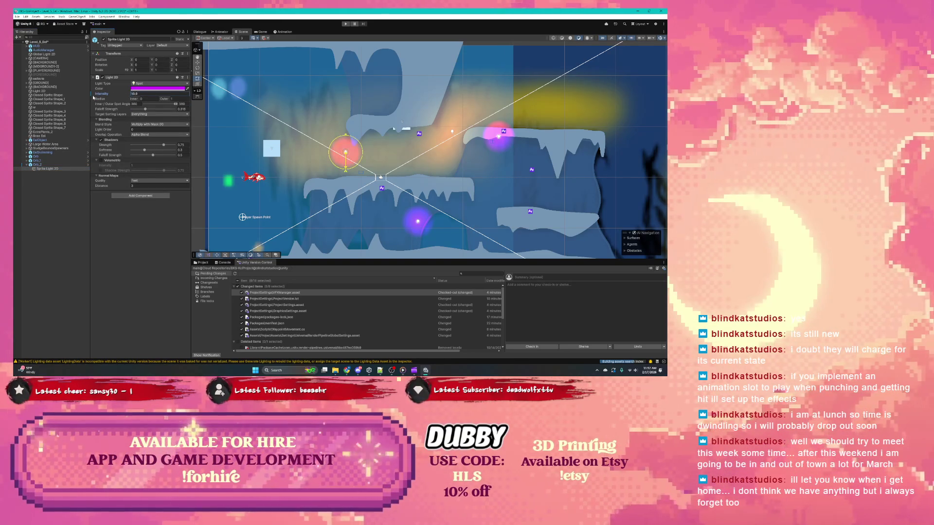
left_click(139, 99)
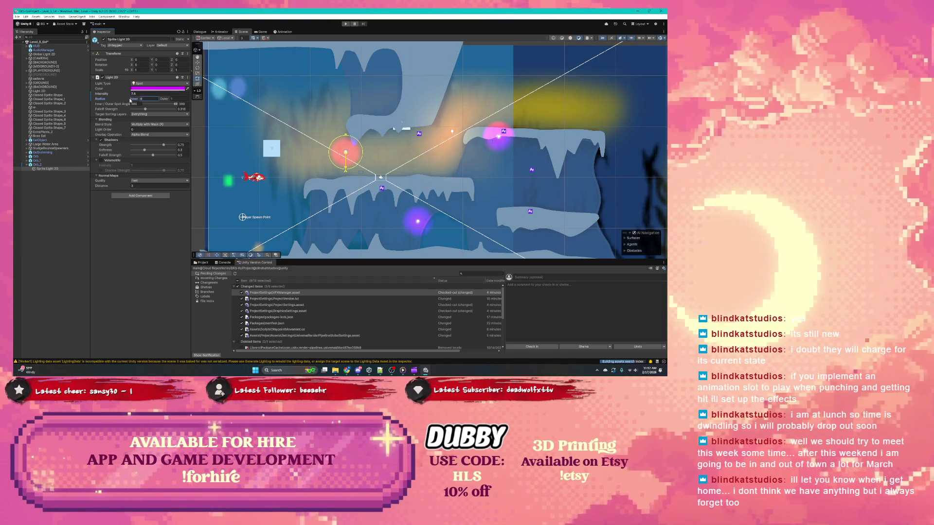
key("Tab")
type("1.27")
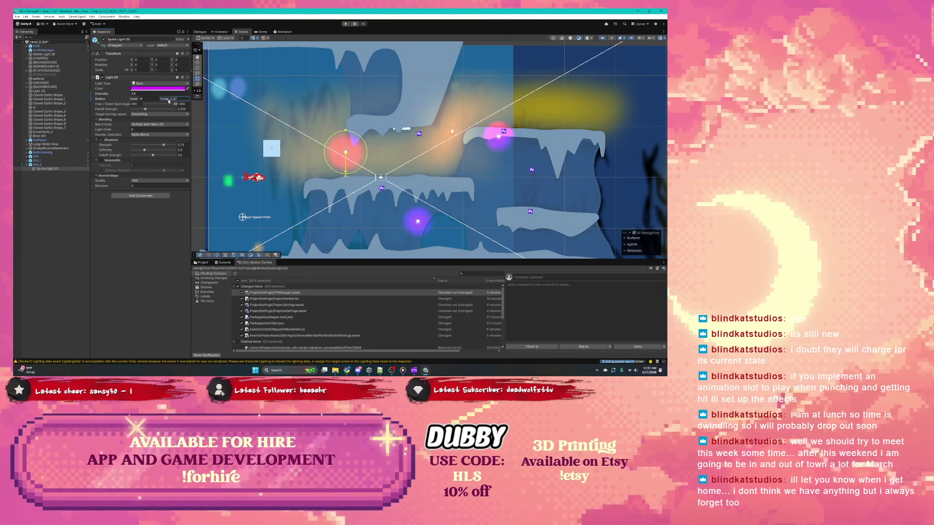
key("Return")
Dim Orb_2's light to about 5.2, raise falloff strength to about 0.45, and show the Project browser
left_click_drag(121, 94, 98, 95)
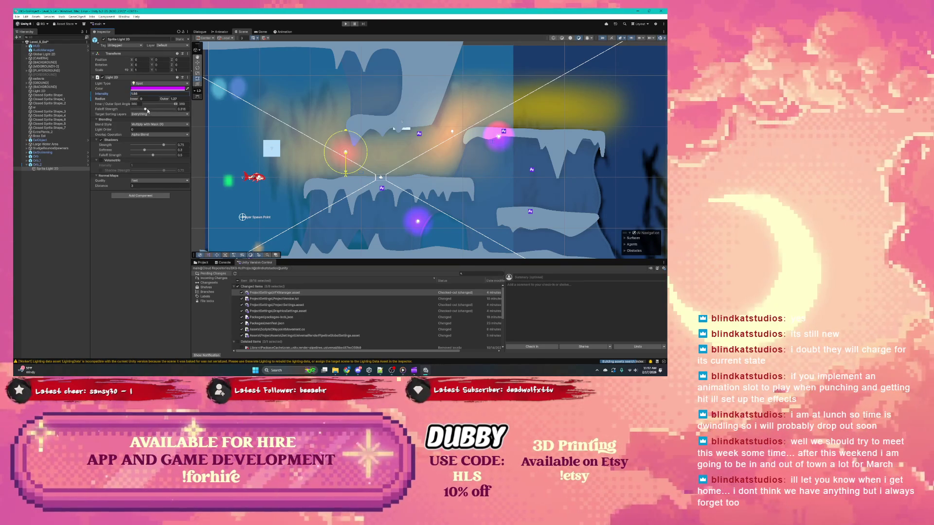
left_click_drag(146, 111, 136, 111)
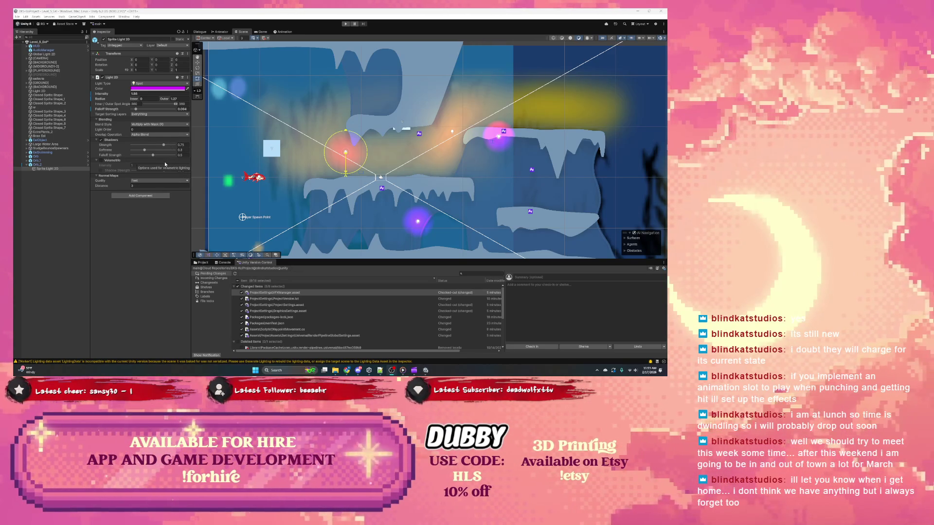
left_click(202, 263)
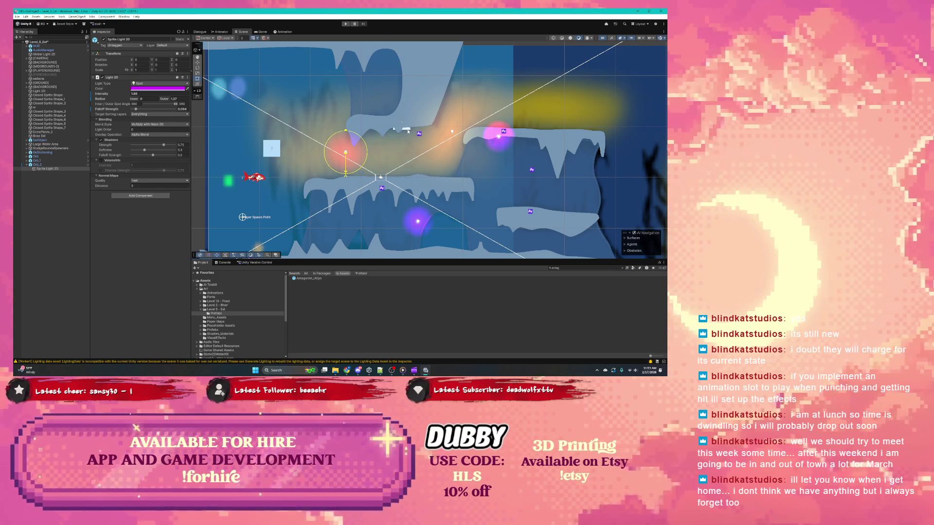
Expand EelObject, Eel and BaseOfEel in the Hierarchy and select DamageZone
left_click(26, 140)
left_click(42, 141)
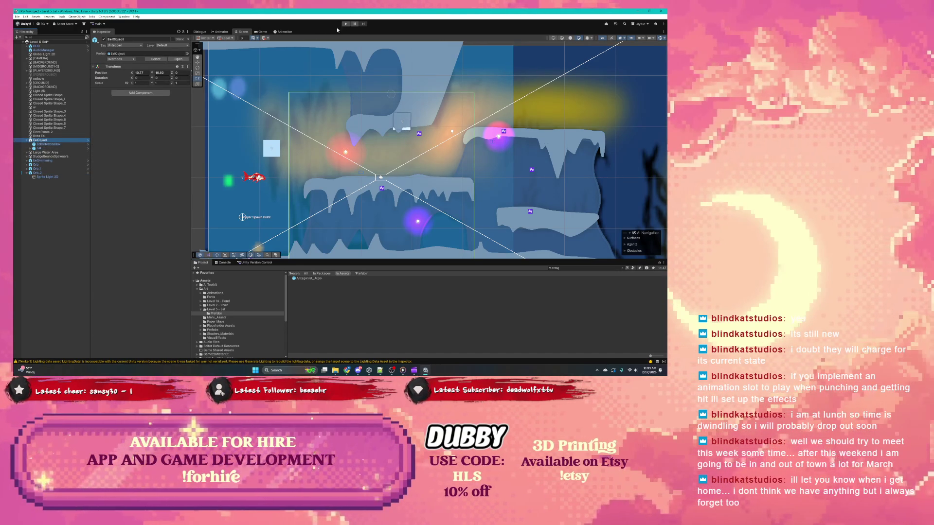
left_click(35, 148)
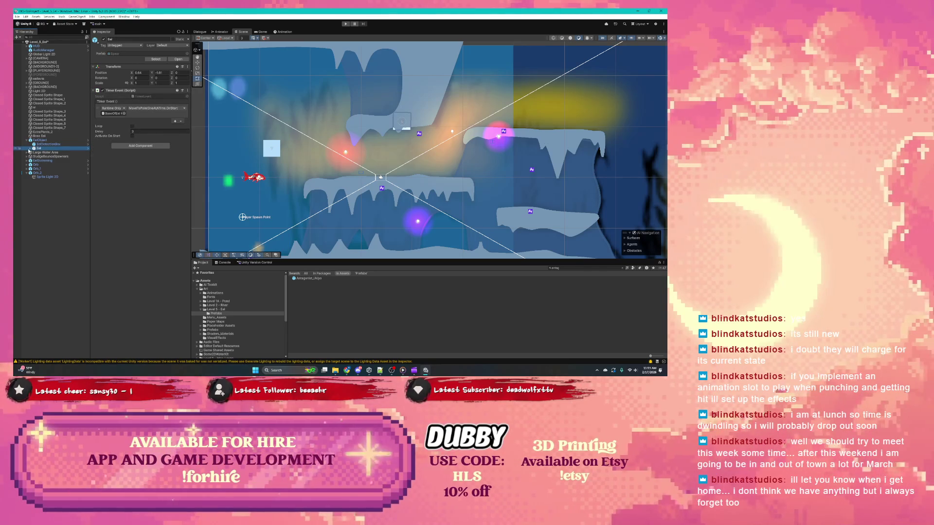
left_click(30, 148)
left_click(34, 152)
left_click(33, 152)
left_click(53, 157)
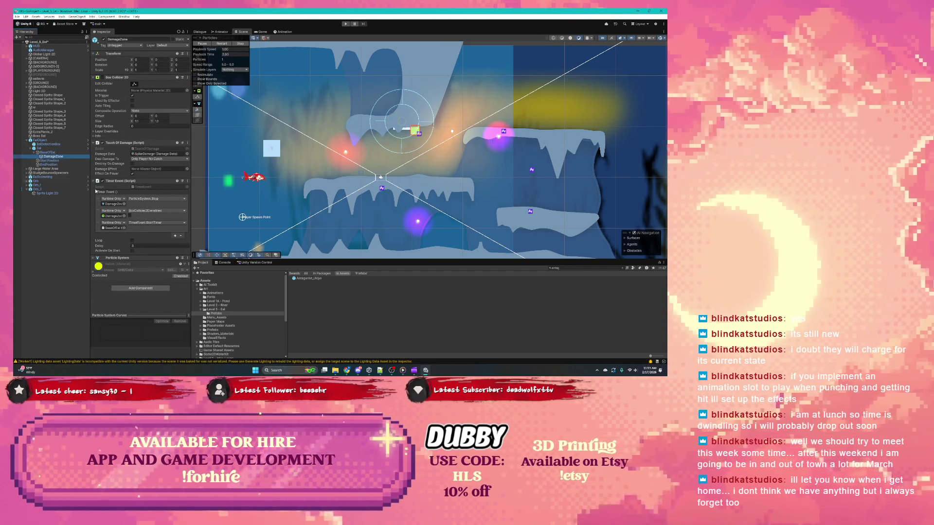
Review DamageZone's particle material and emission settings in the Inspector
left_click(93, 275)
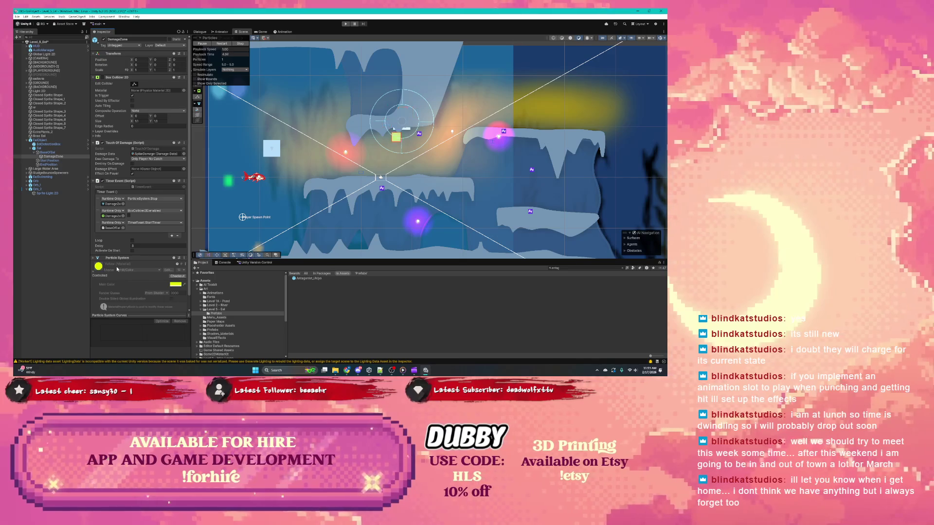
scroll(137, 264, "down", 1)
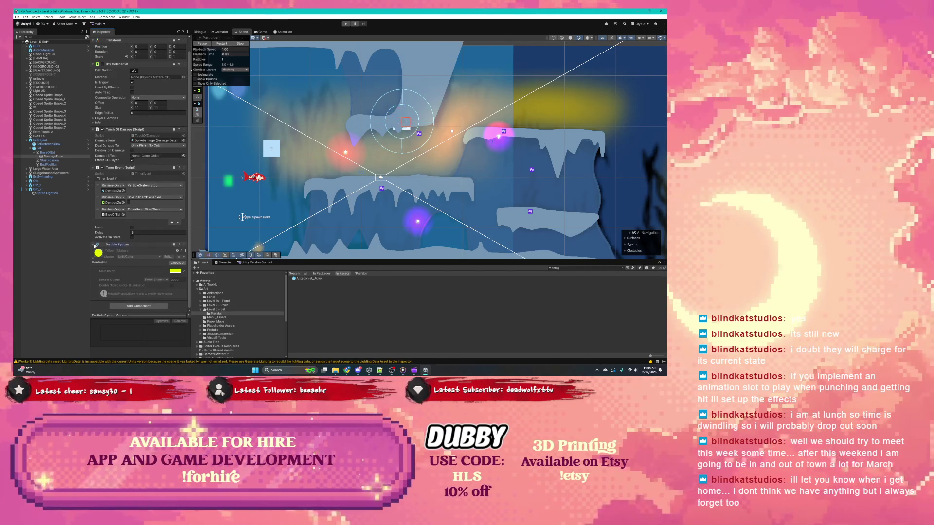
left_click(102, 250)
scroll(103, 250, "down", 6)
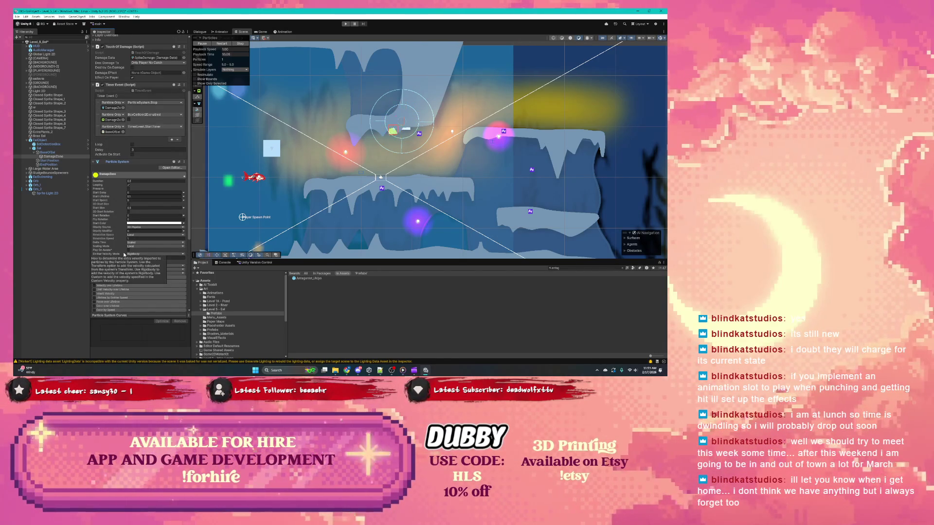
scroll(120, 228, "down", 4)
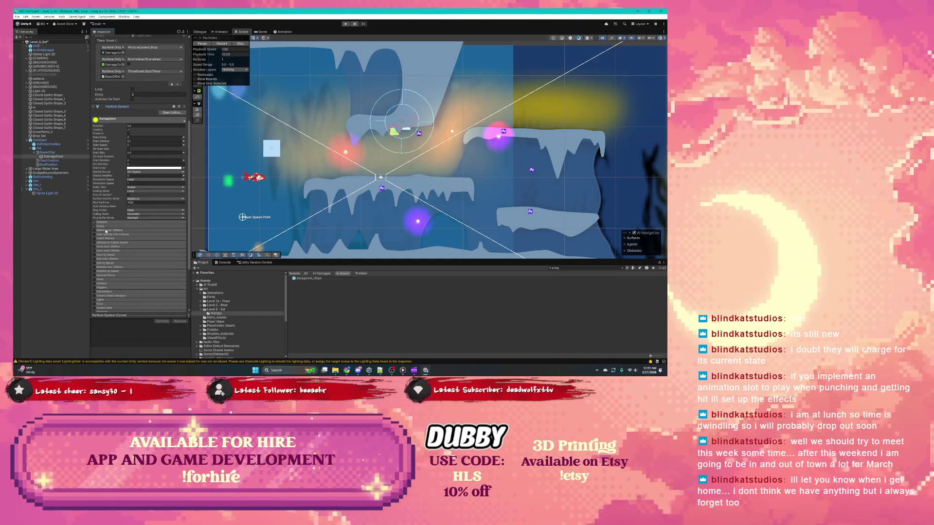
scroll(112, 205, "down", 5)
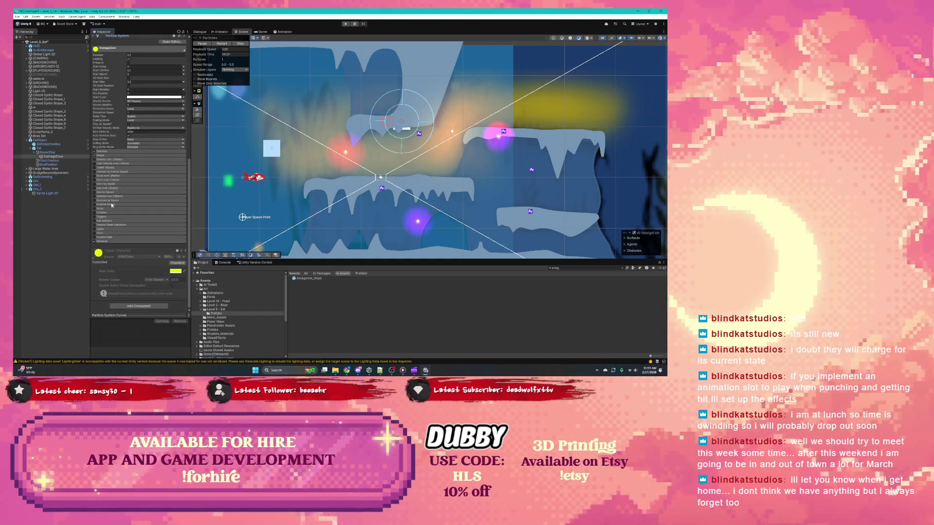
scroll(103, 231, "up", 6)
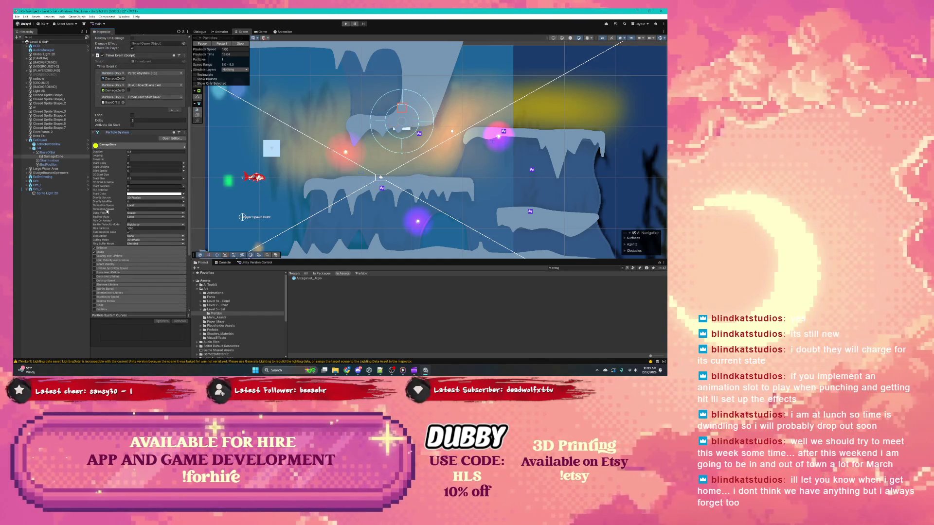
left_click(112, 248)
scroll(116, 211, "down", 5)
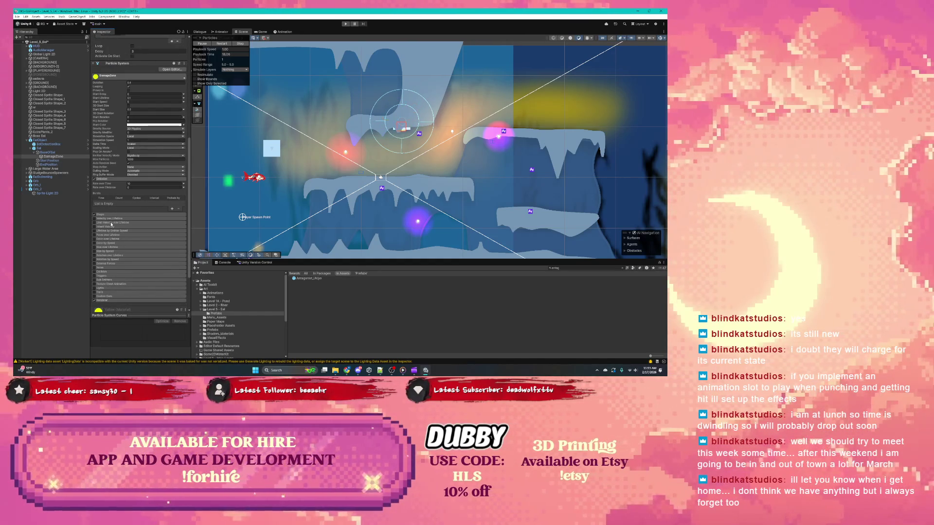
scroll(116, 196, "up", 6)
scroll(168, 102, "up", 7)
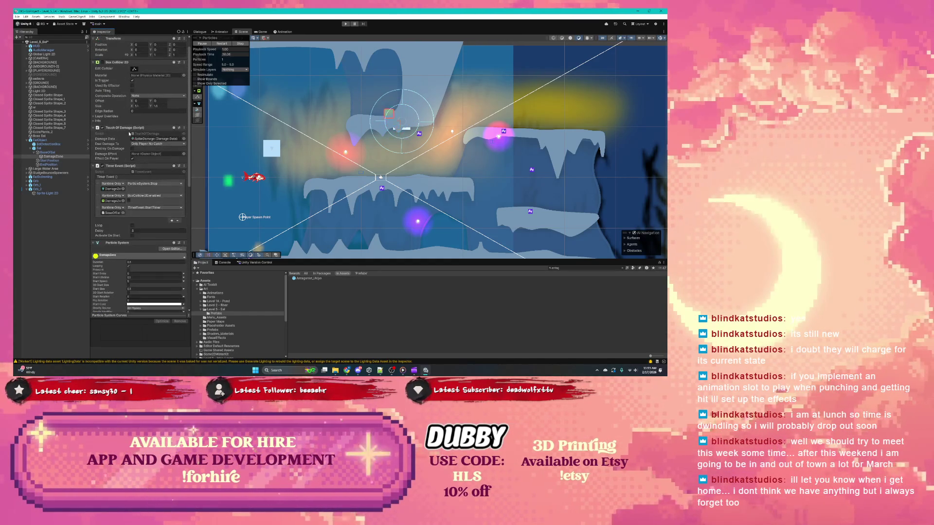
scroll(165, 101, "up", 2)
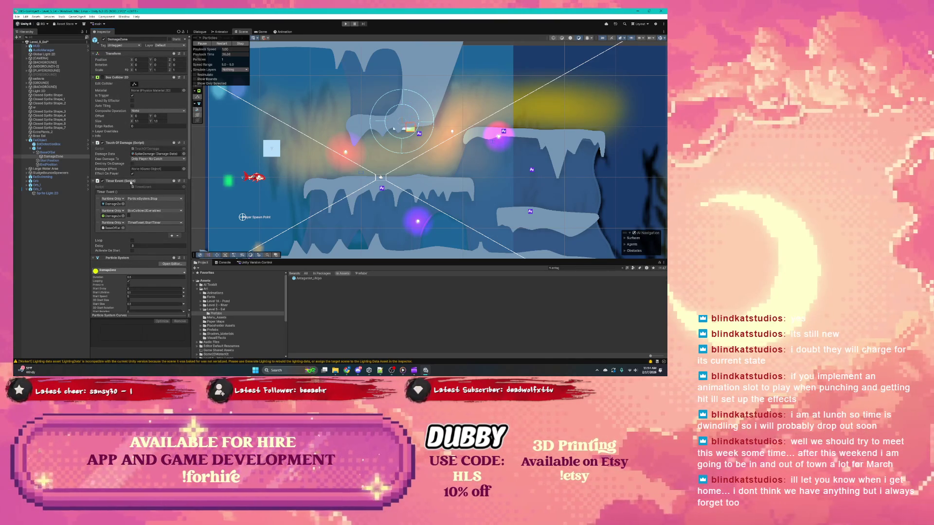
scroll(126, 180, "down", 5)
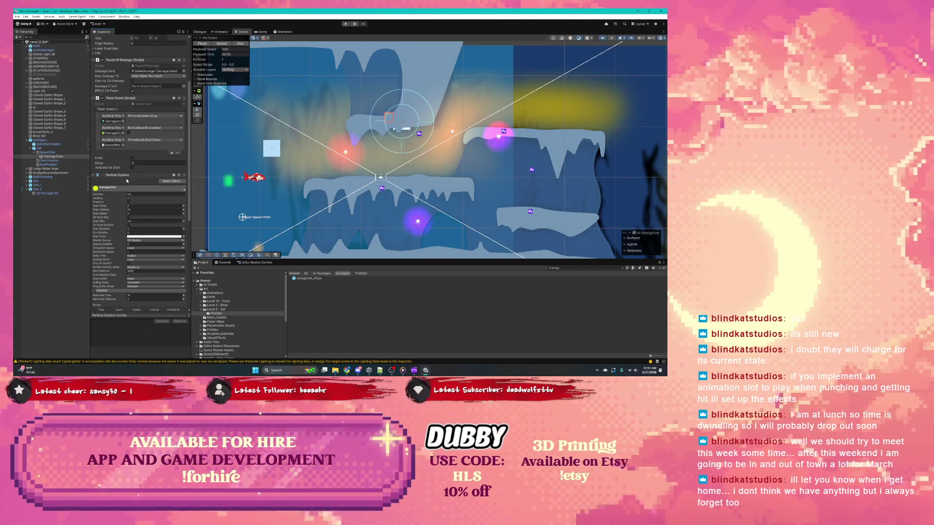
scroll(127, 181, "down", 3)
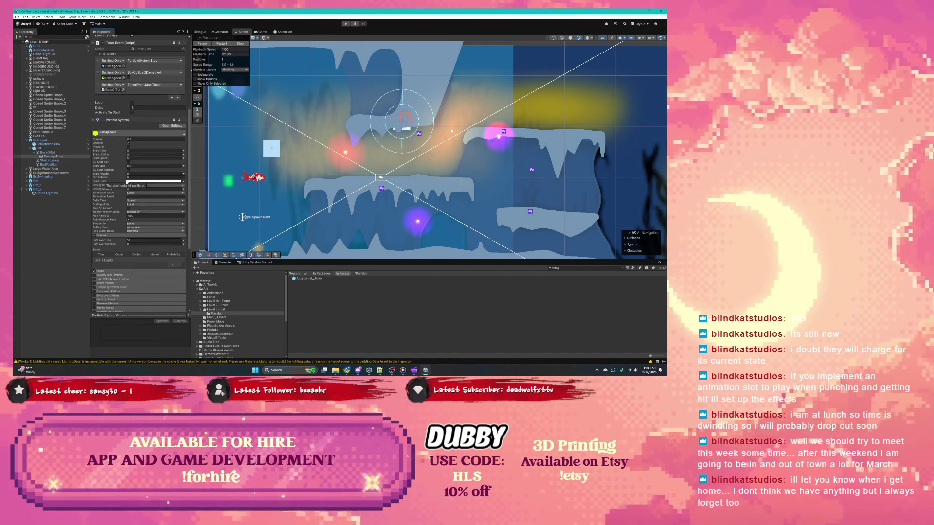
scroll(102, 195, "down", 5)
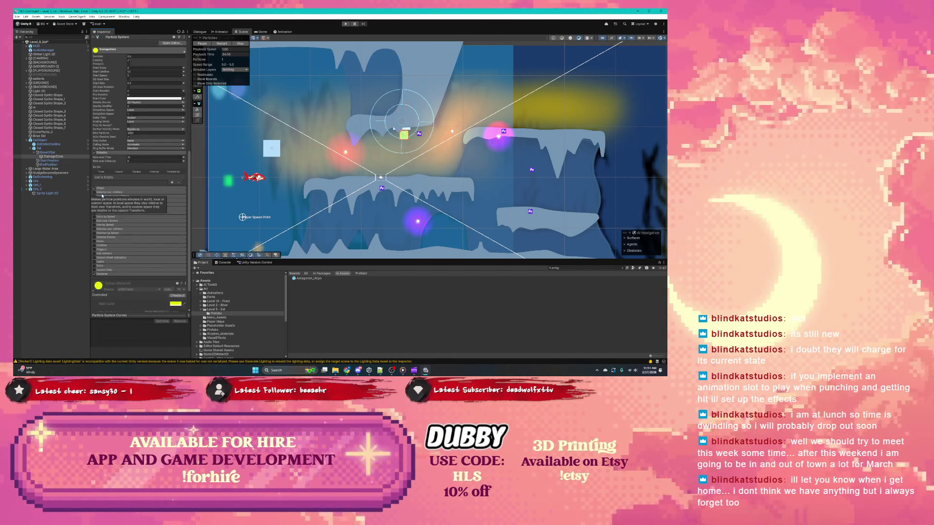
Set the Shape module's texture to None after briefly trying the bubble texture
left_click(156, 189)
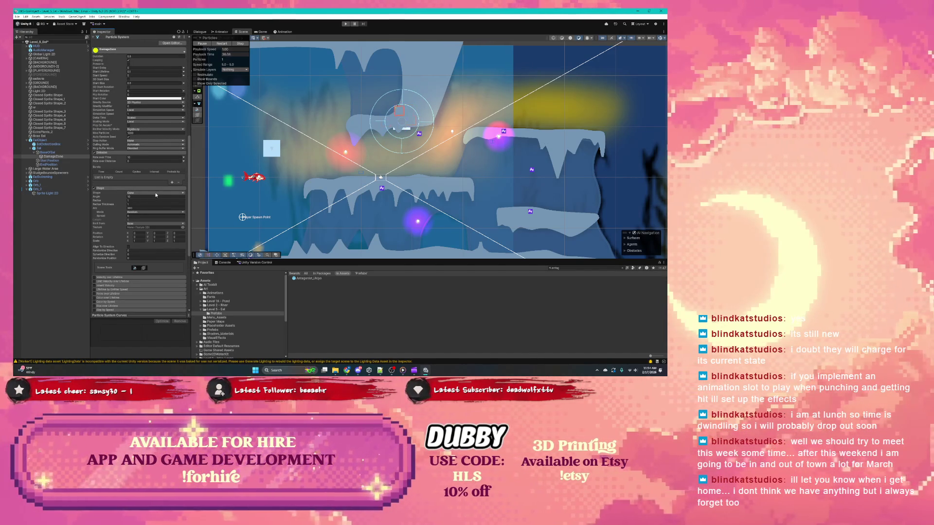
left_click(183, 228)
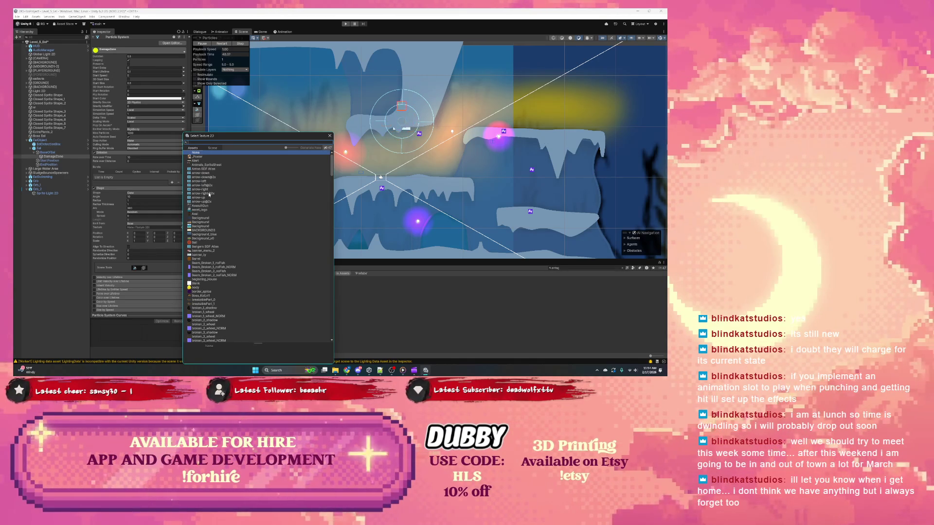
type("mask")
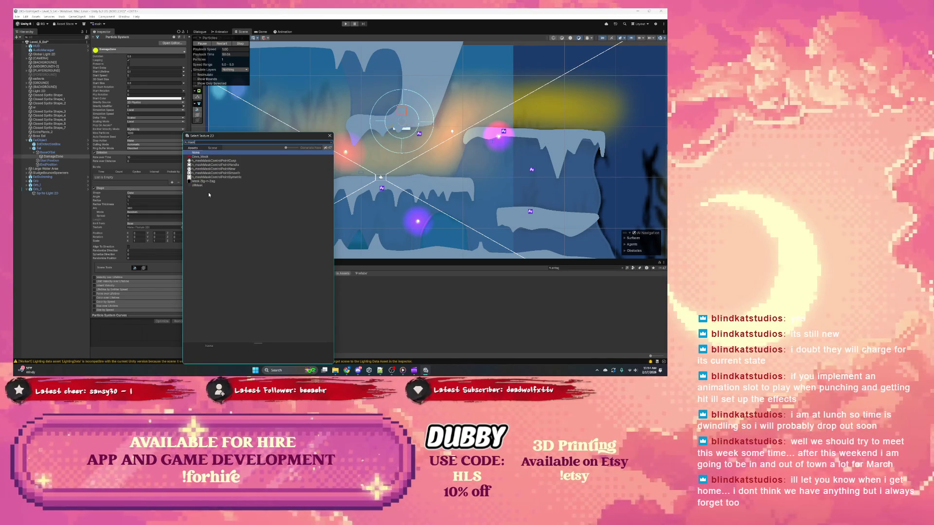
key("BackSpace")
key("BackSpace")
key("BackSpace")
scroll(209, 195, "down", 15)
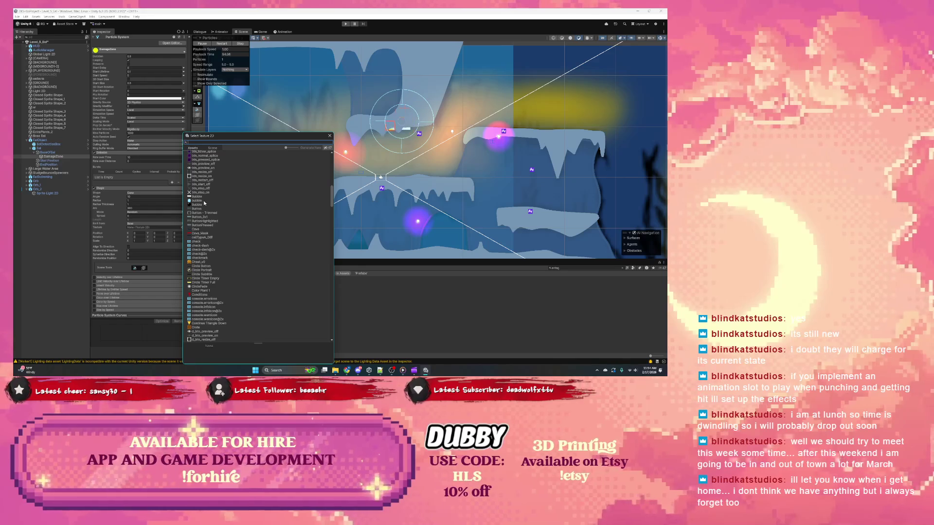
left_click(204, 201)
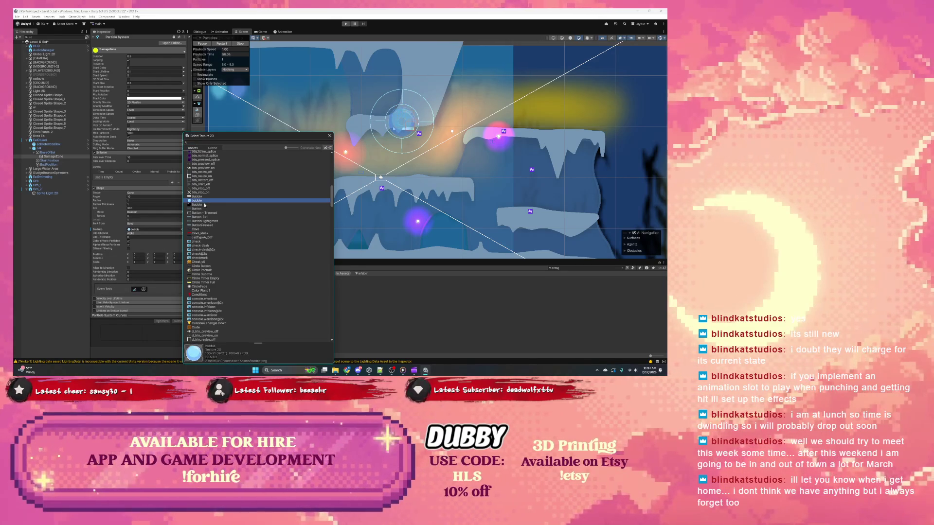
scroll(204, 204, "down", 5)
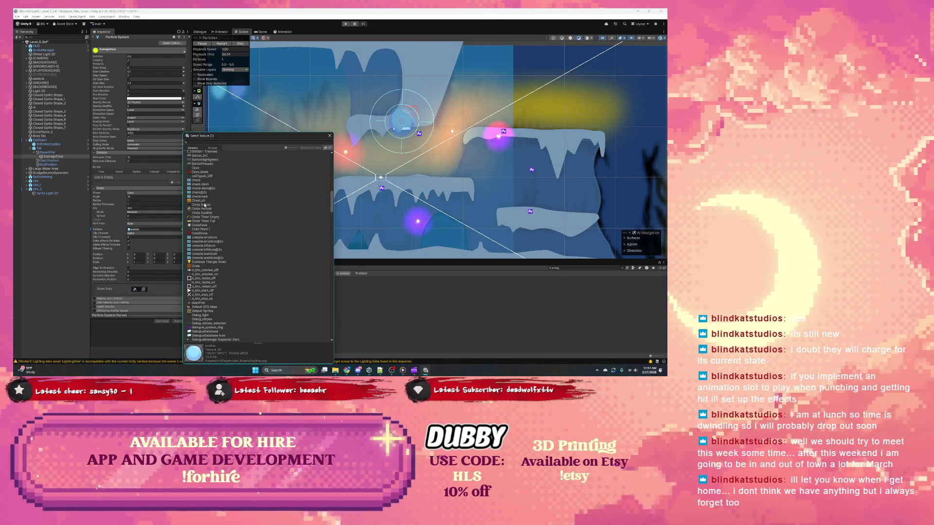
left_click(330, 136)
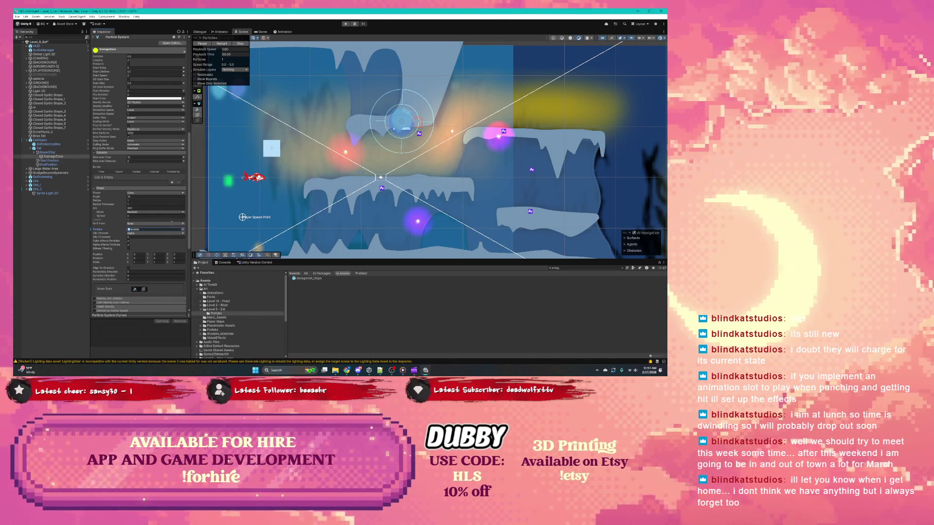
left_click(182, 230)
scroll(235, 171, "up", 15)
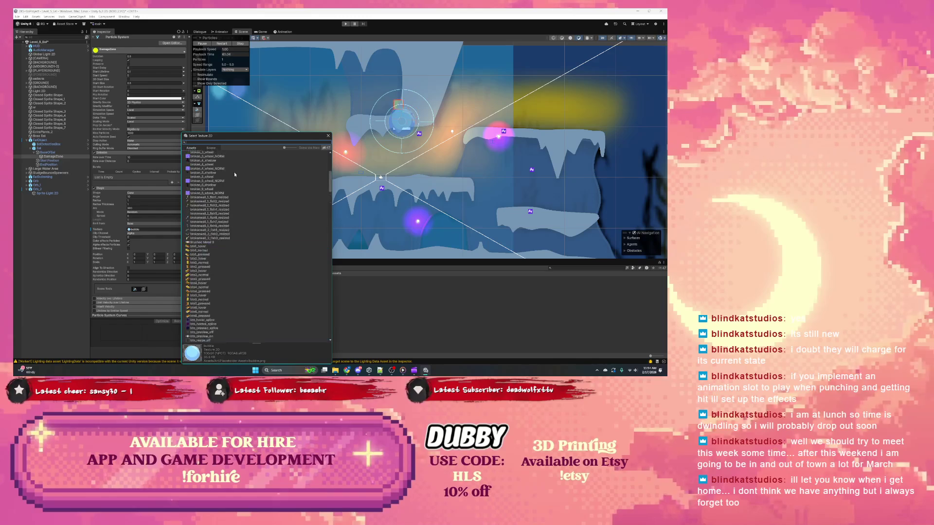
left_click(194, 153)
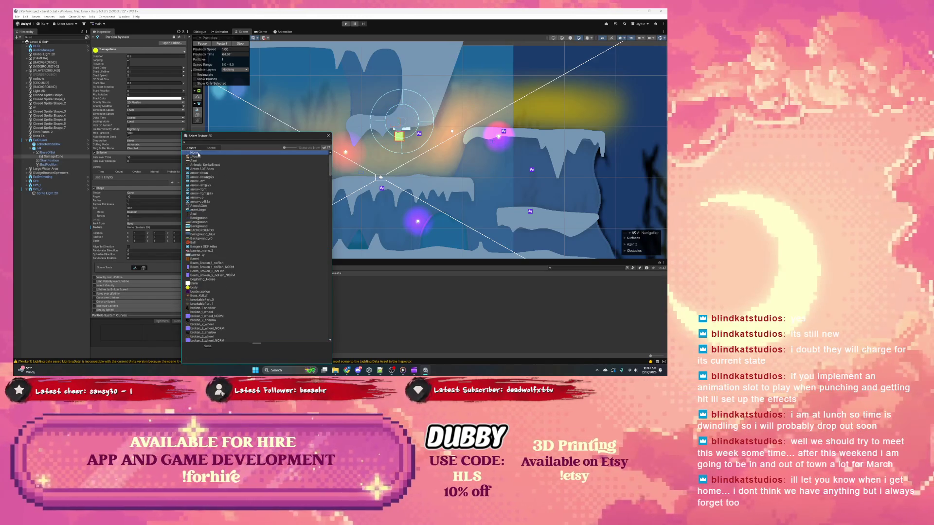
left_click(109, 186)
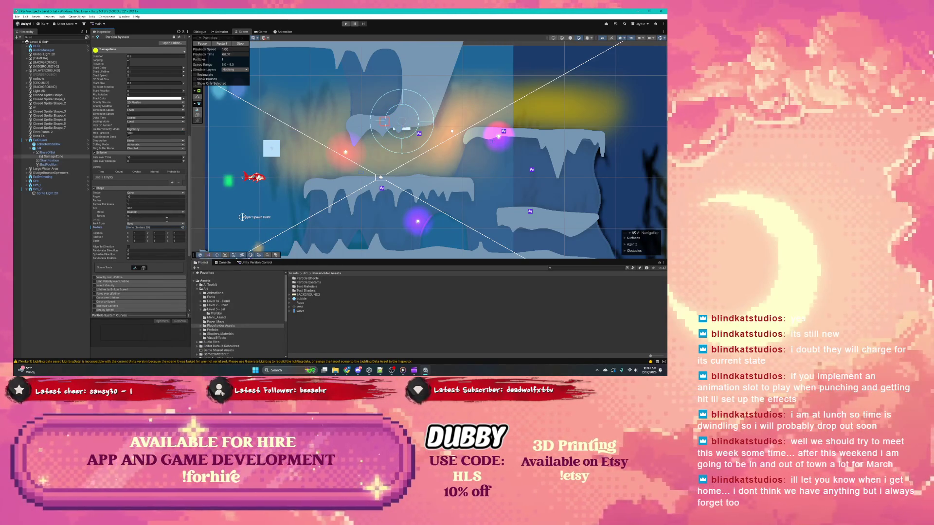
scroll(118, 230, "down", 3)
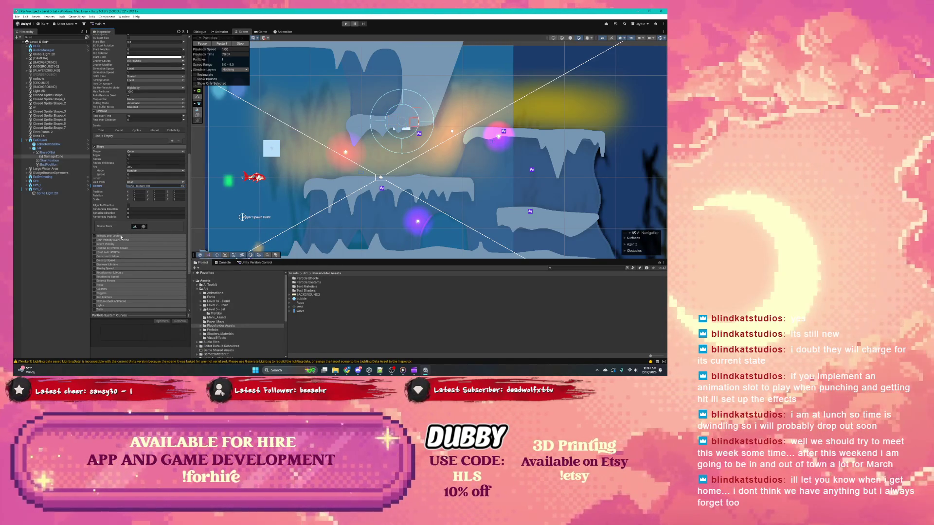
scroll(138, 237, "up", 5)
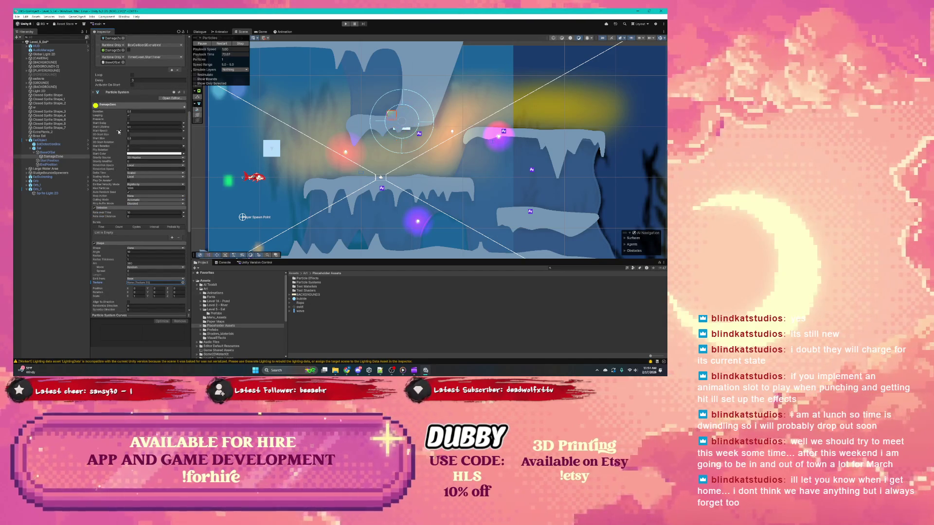
scroll(103, 138, "up", 5)
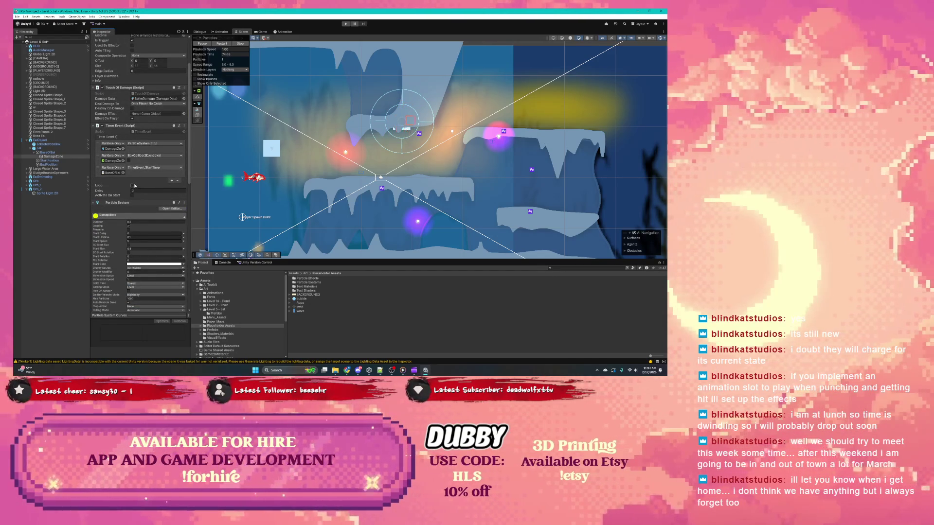
scroll(135, 184, "up", 3)
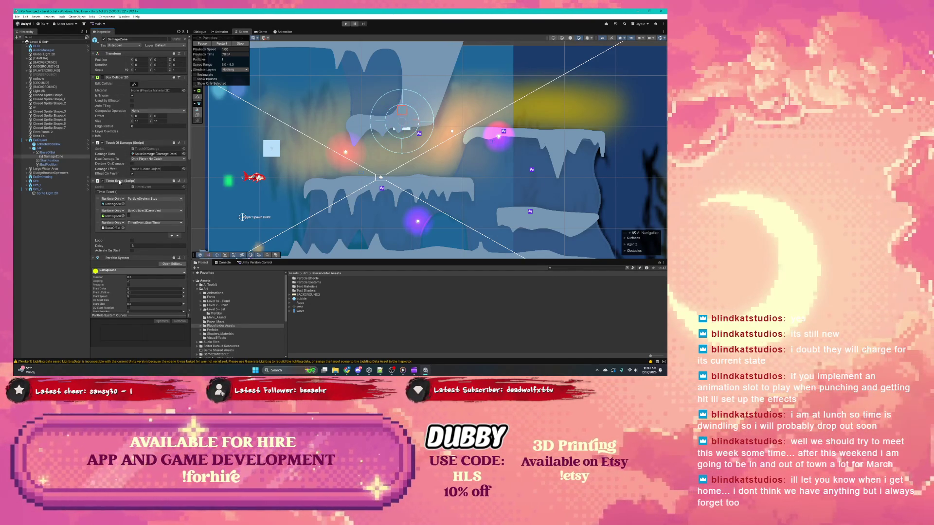
scroll(120, 182, "down", 3)
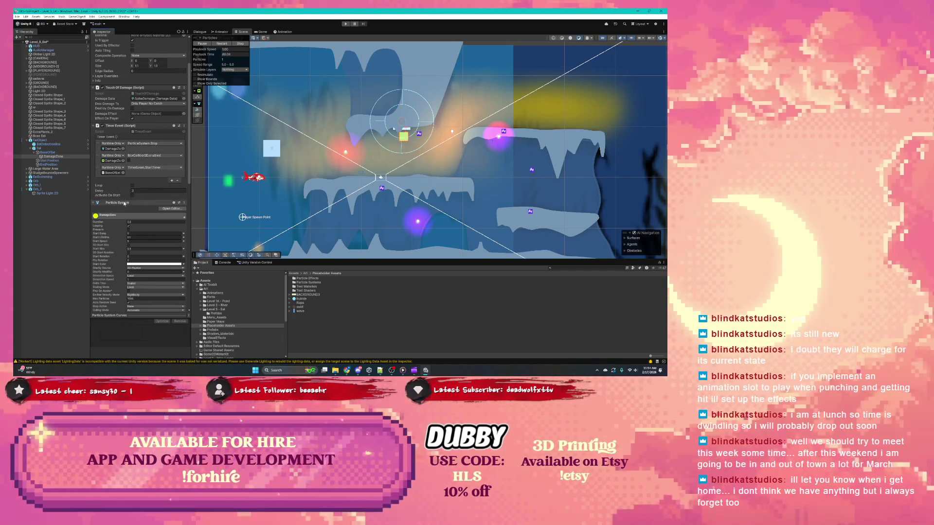
left_click(162, 210)
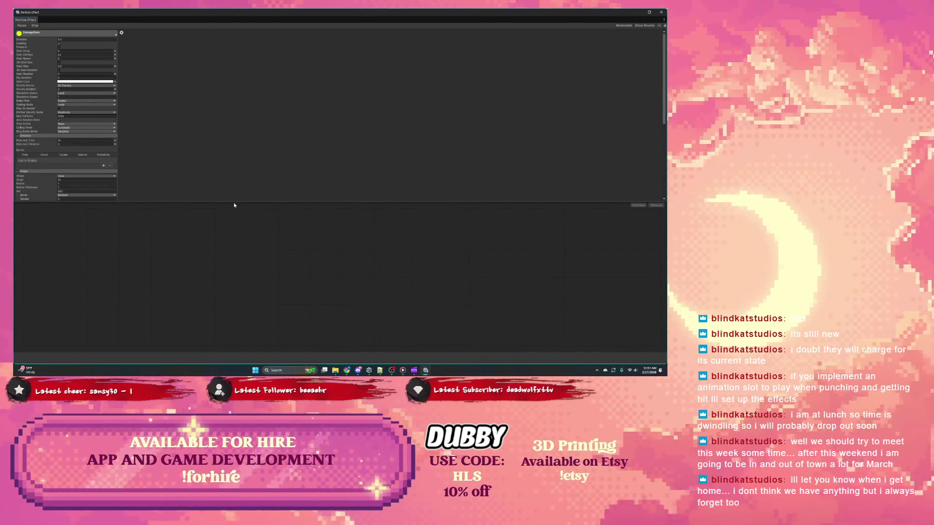
left_click_drag(238, 202, 235, 277)
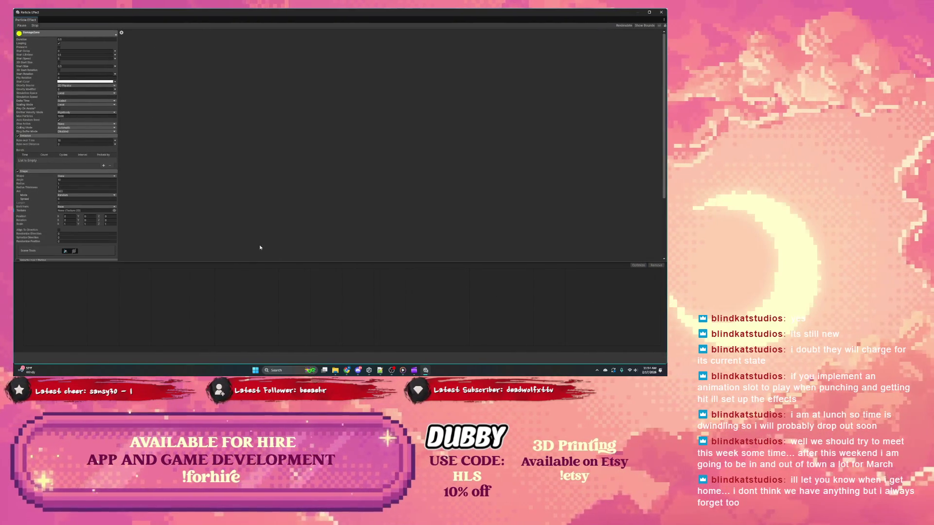
scroll(201, 124, "down", 3)
scroll(126, 79, "up", 3)
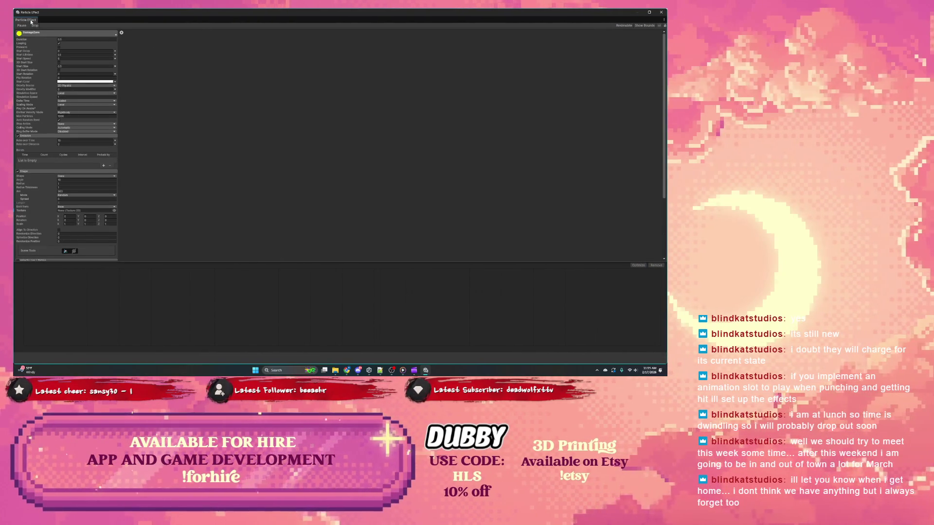
left_click(661, 12)
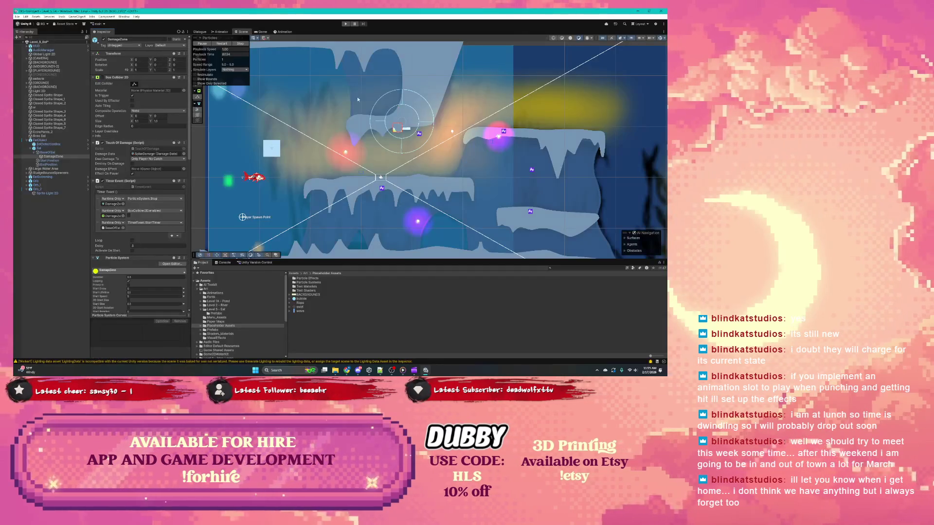
Scroll down to DamageZone's Renderer material and check it out in version control
scroll(124, 217, "down", 3)
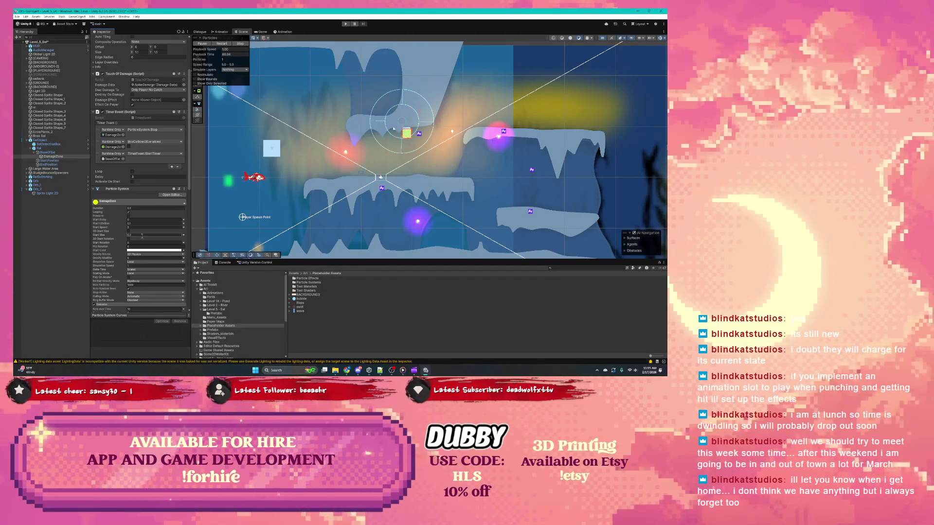
scroll(141, 236, "down", 1)
scroll(146, 235, "down", 2)
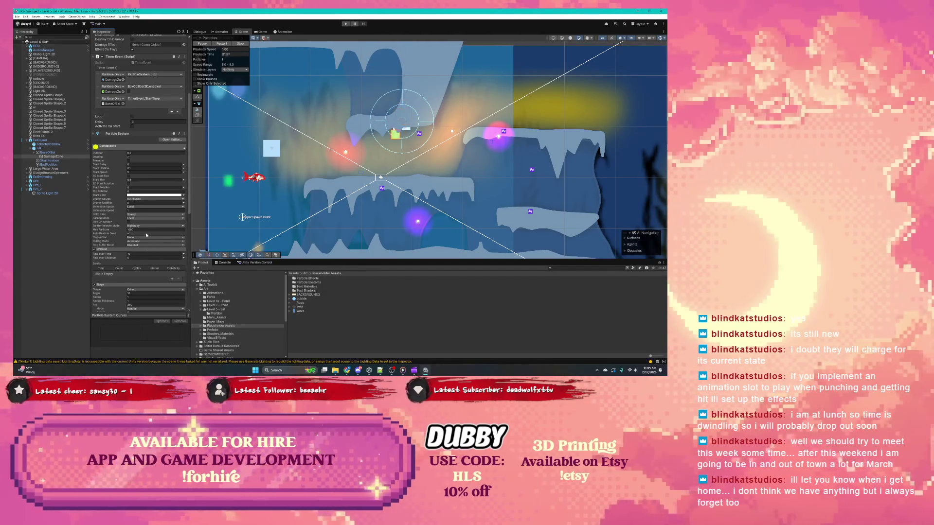
scroll(145, 243, "down", 3)
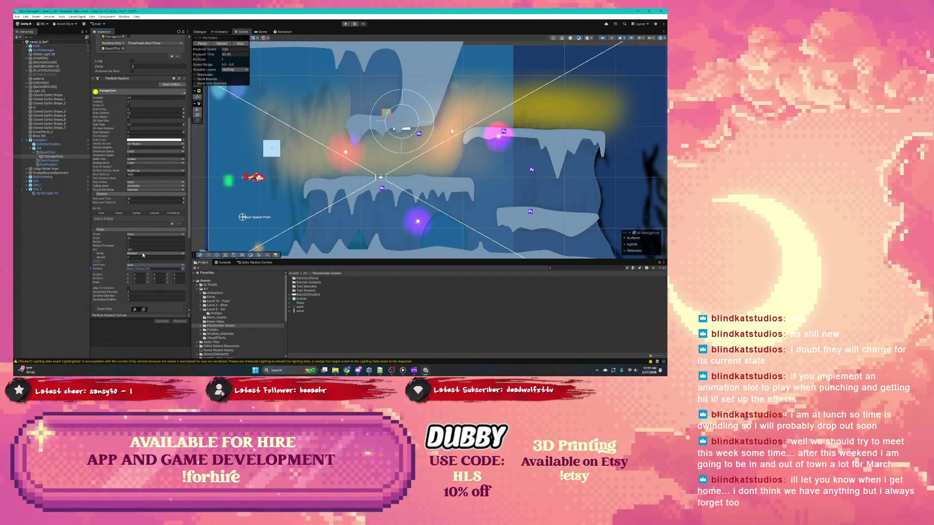
scroll(117, 254, "down", 3)
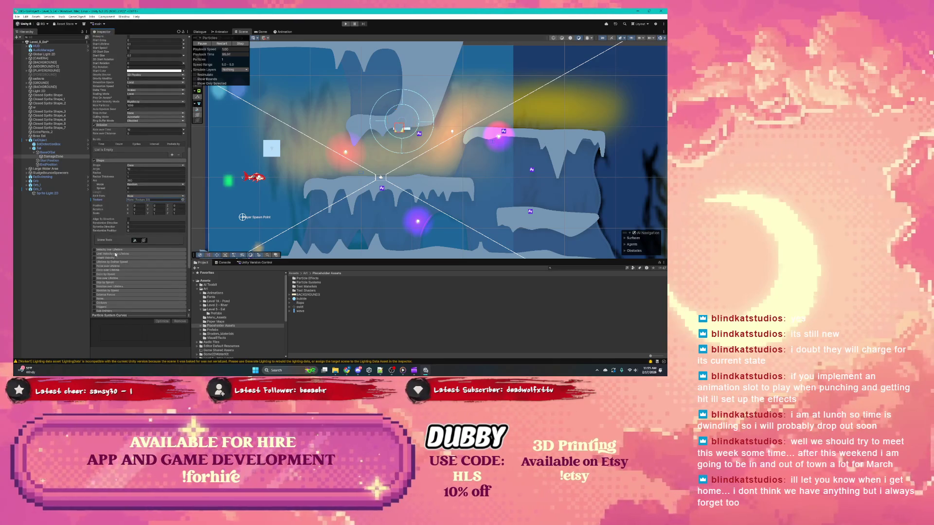
scroll(121, 250, "down", 1)
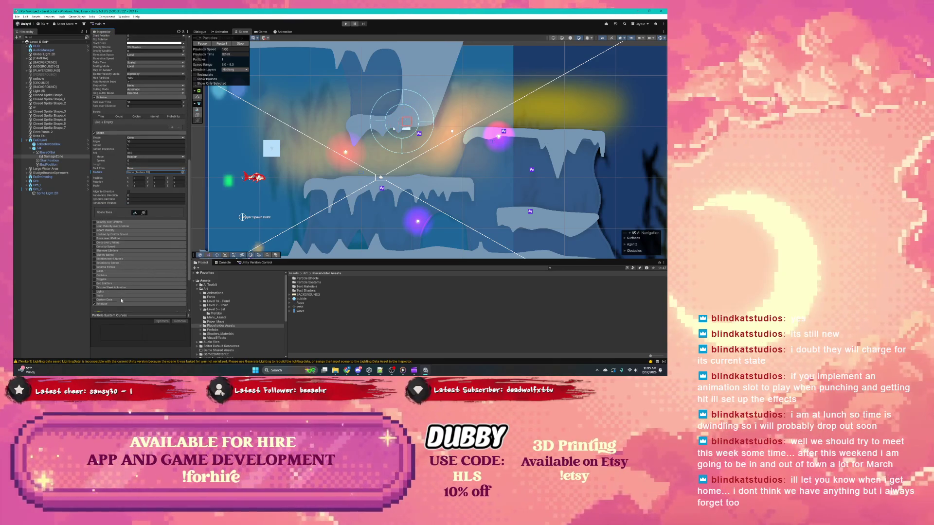
scroll(122, 298, "down", 5)
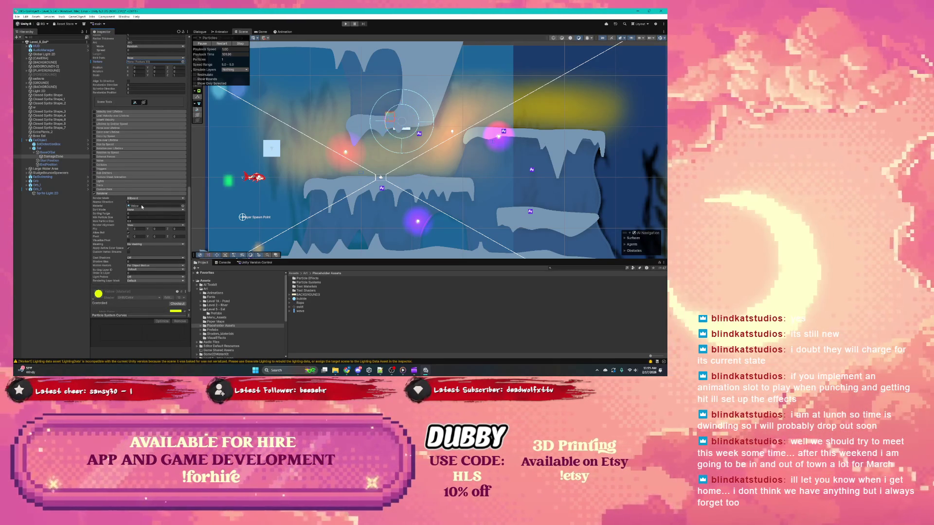
scroll(129, 246, "down", 2)
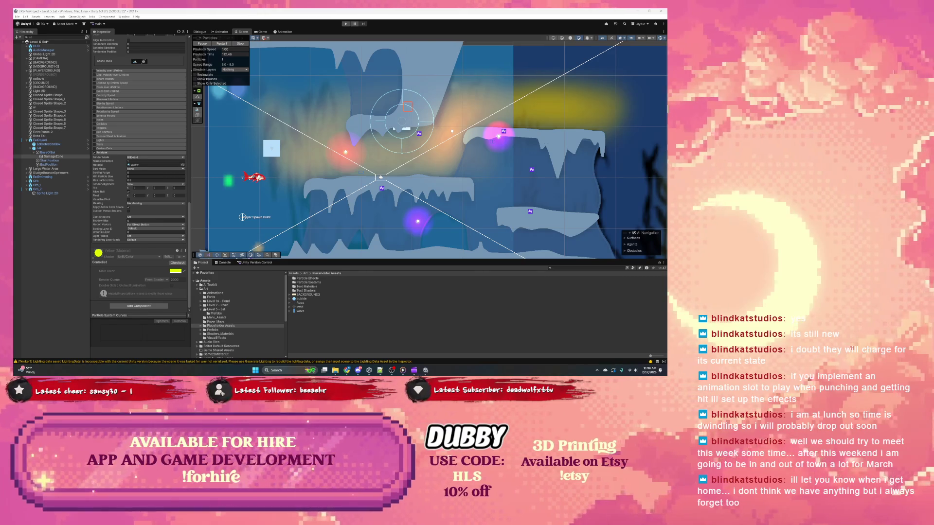
key("alt+Tab")
key("alt+Tab")
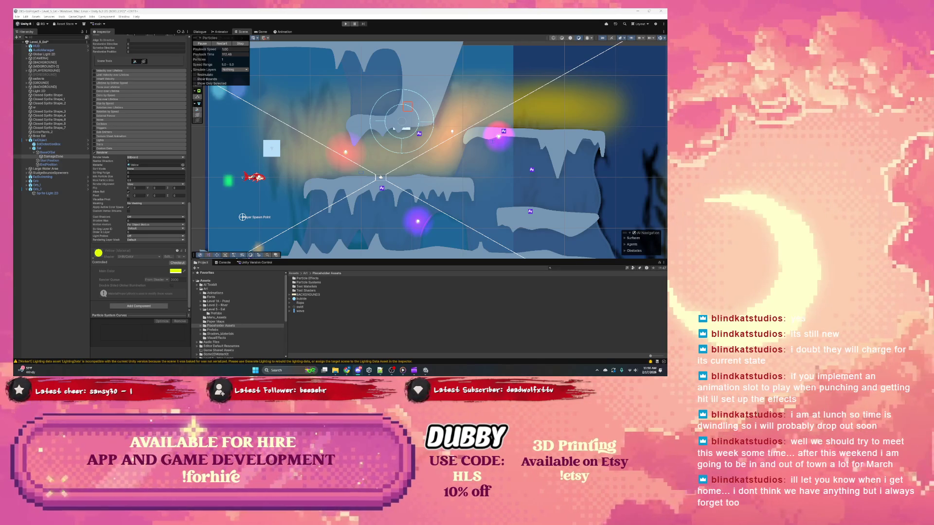
left_click(176, 262)
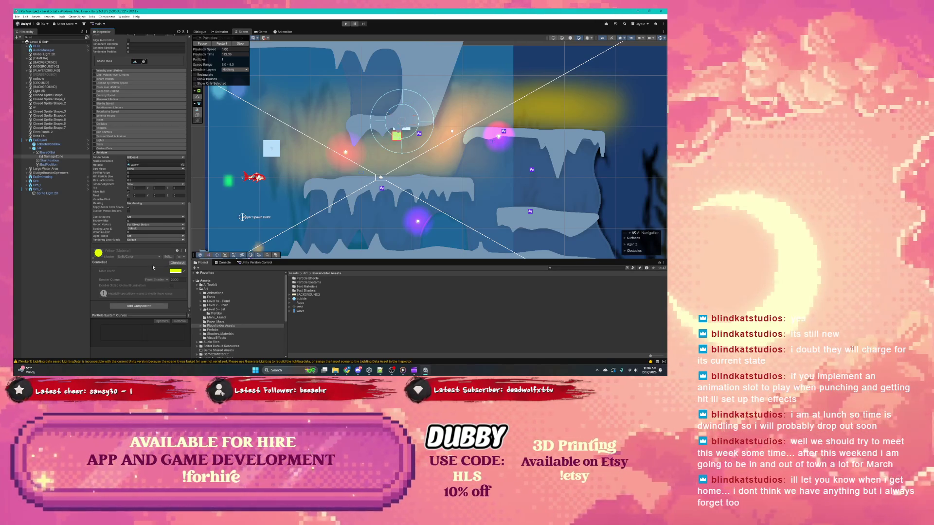
scroll(151, 257, "up", 2)
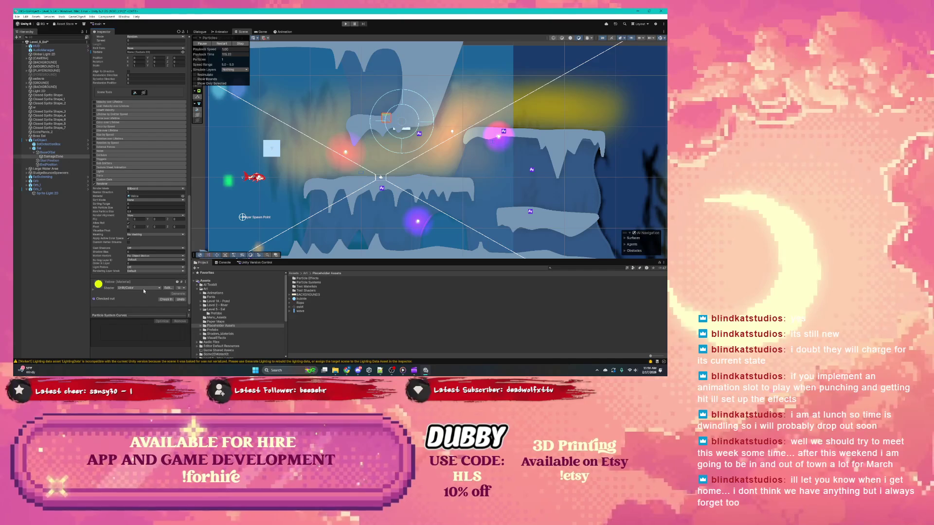
left_click(147, 288)
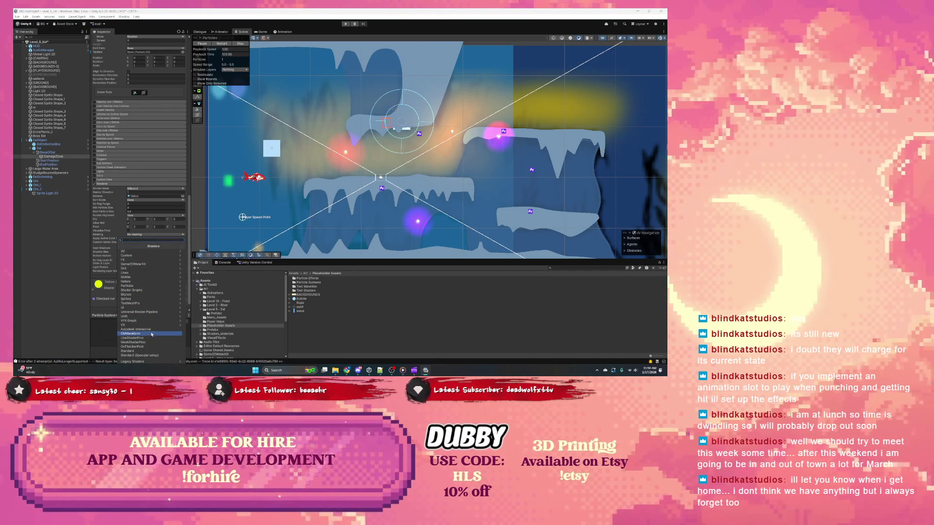
left_click(146, 251)
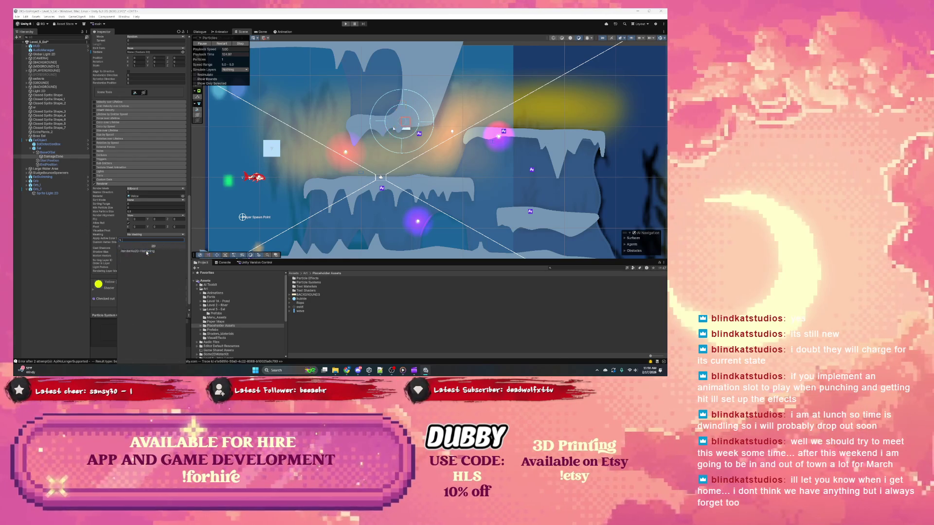
left_click(120, 246)
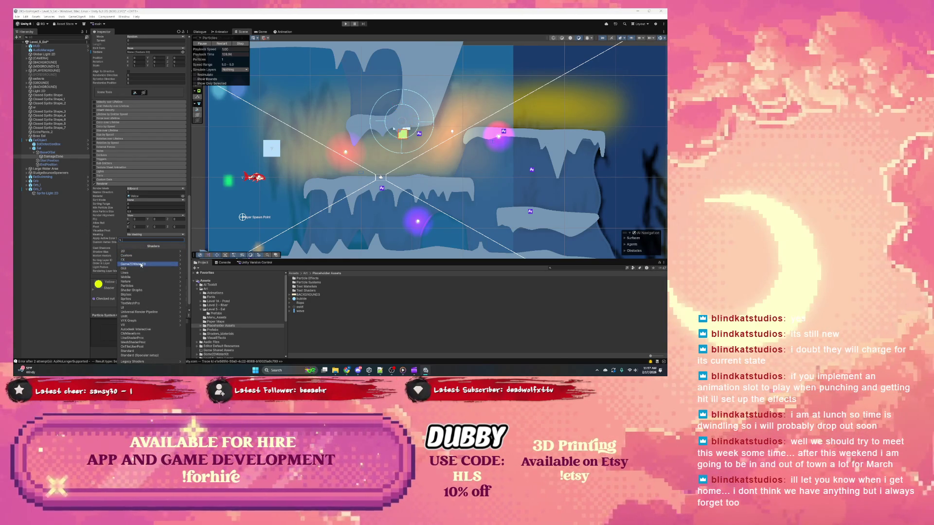
left_click(140, 286)
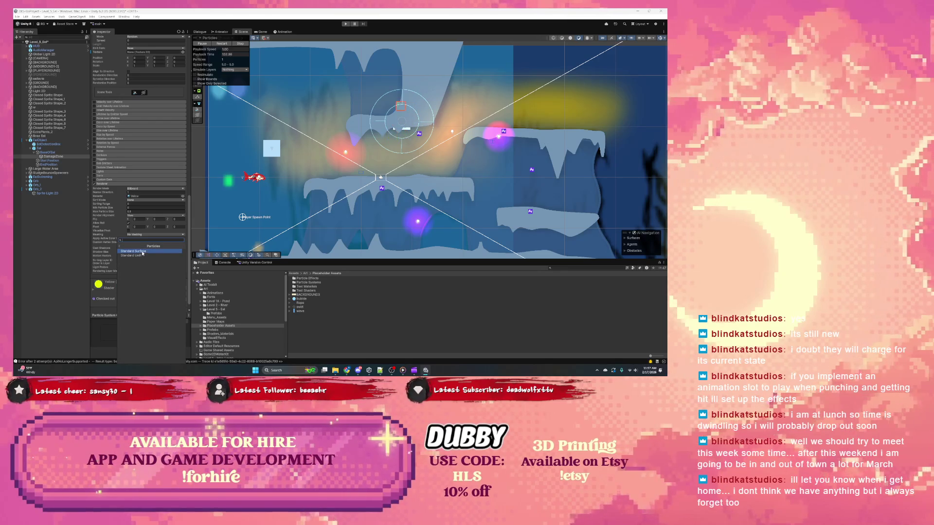
left_click(119, 247)
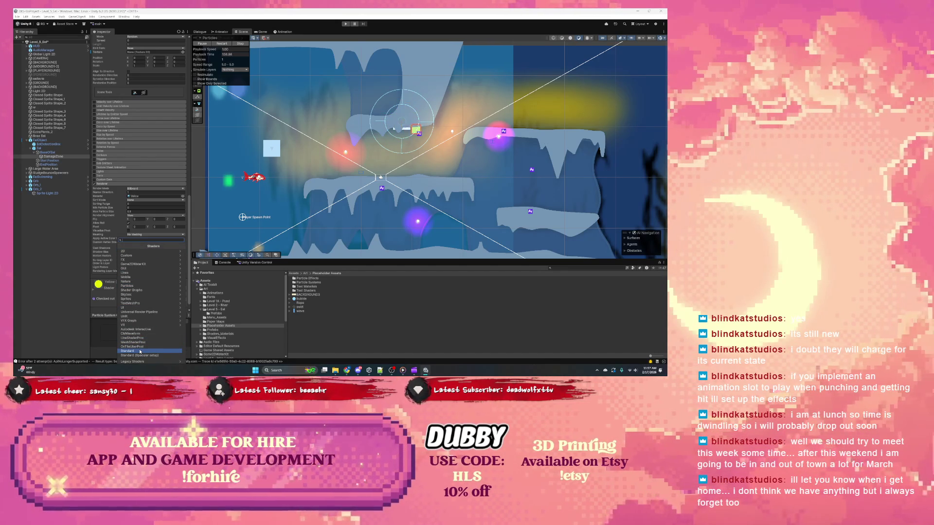
left_click(135, 318)
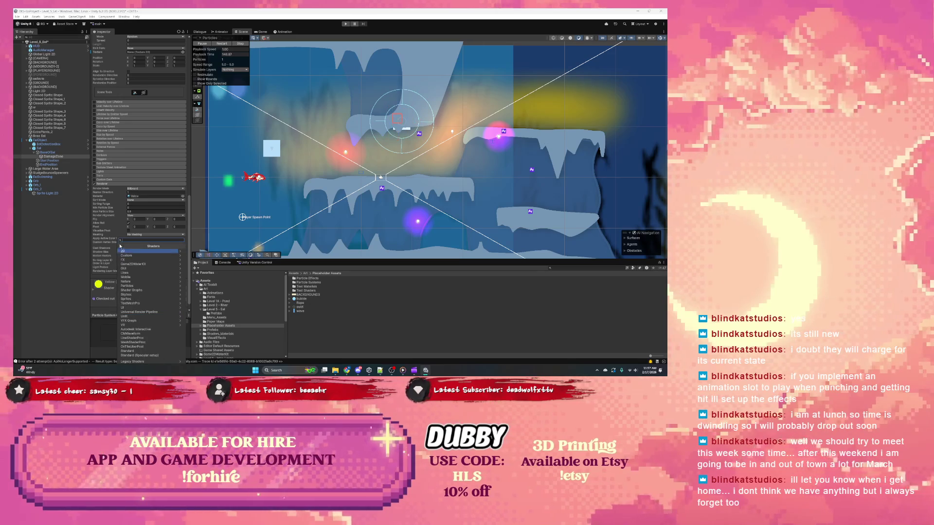
left_click(124, 255)
scroll(128, 297, "down", 2)
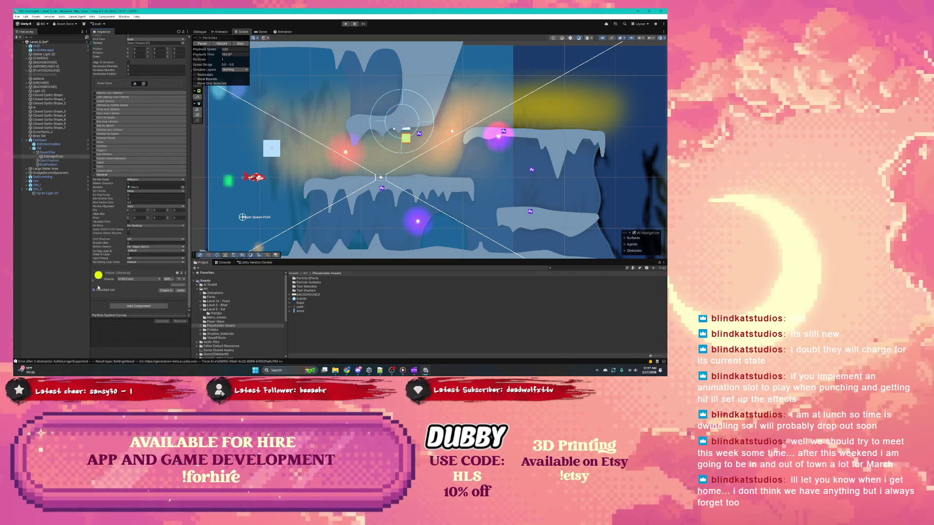
Look over the Particle System settings, then minimize Unity to reveal the desktop
scroll(99, 285, "up", 15)
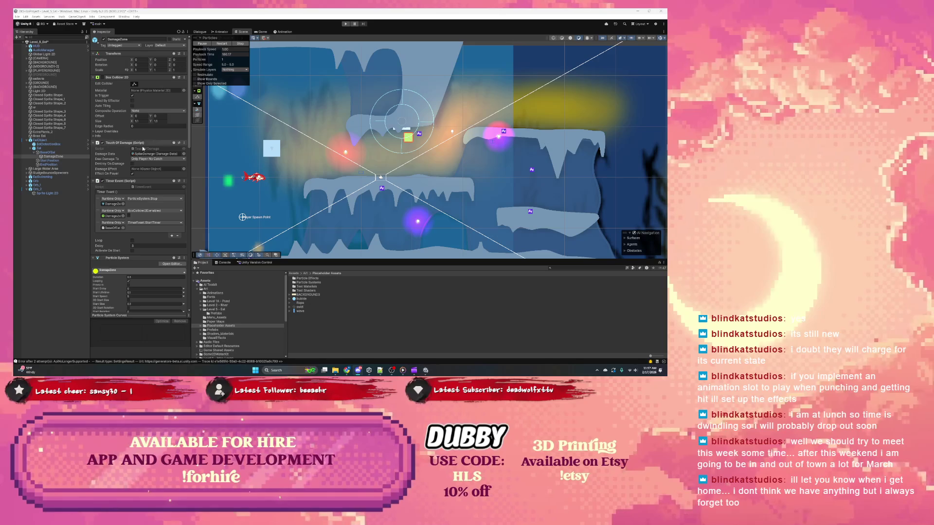
scroll(127, 185, "down", 15)
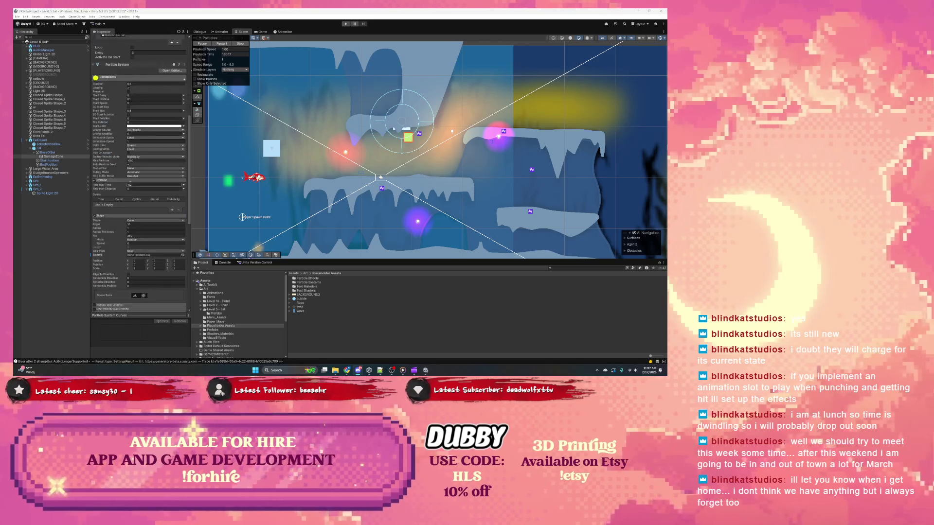
scroll(128, 185, "down", 1)
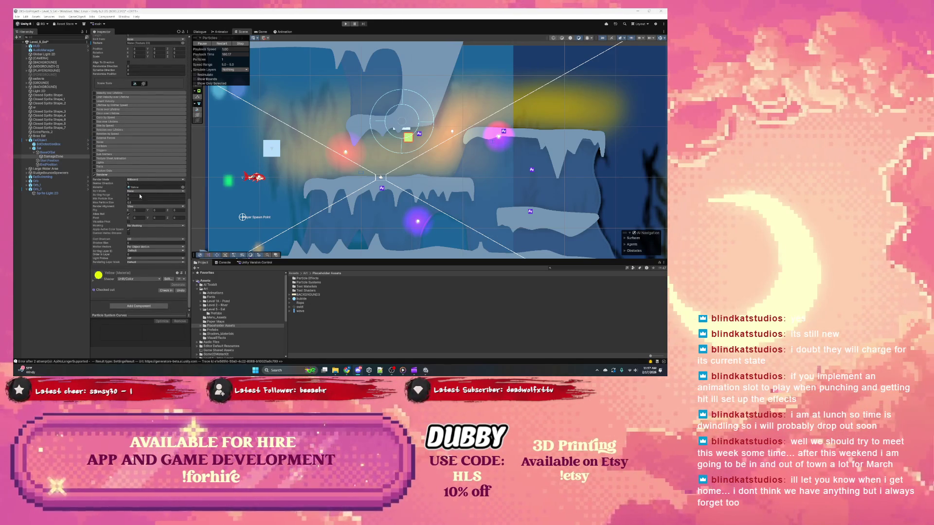
scroll(114, 227, "up", 10)
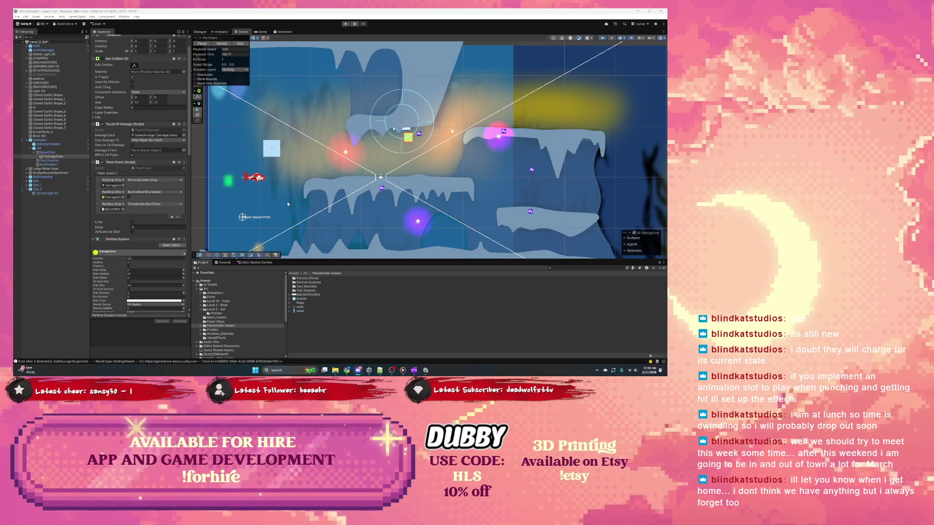
left_click(347, 370)
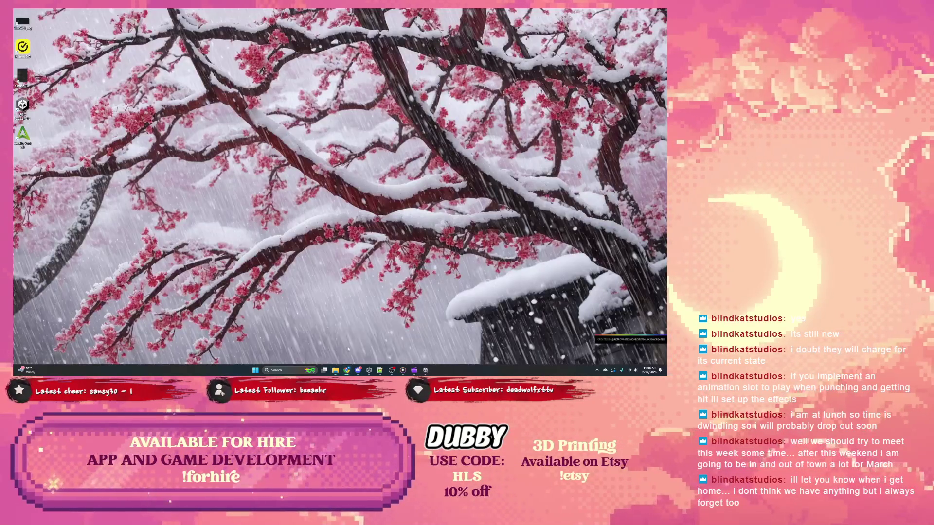
On the Jira board, drag Eel Enemies Shock Attack to In Progress and Eel Enemy initial prefab setup to Done
left_click(348, 347)
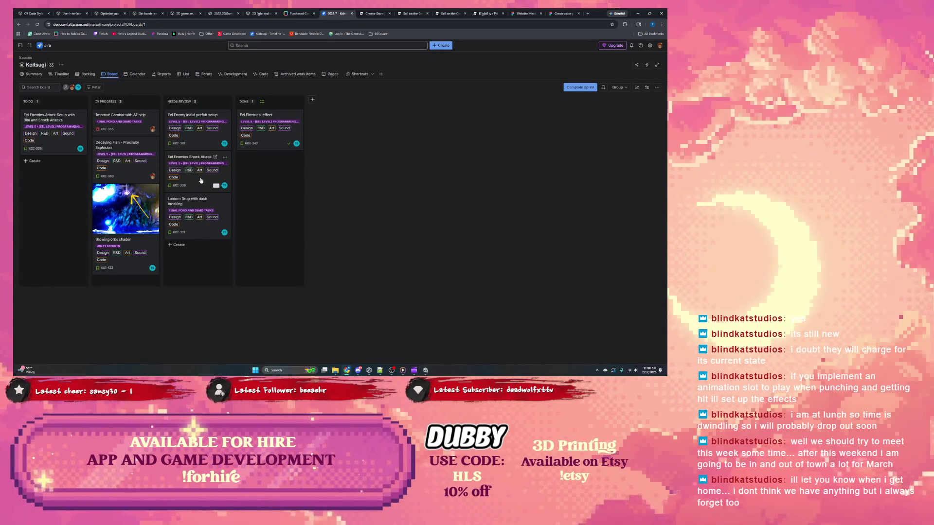
left_click_drag(200, 181, 126, 192)
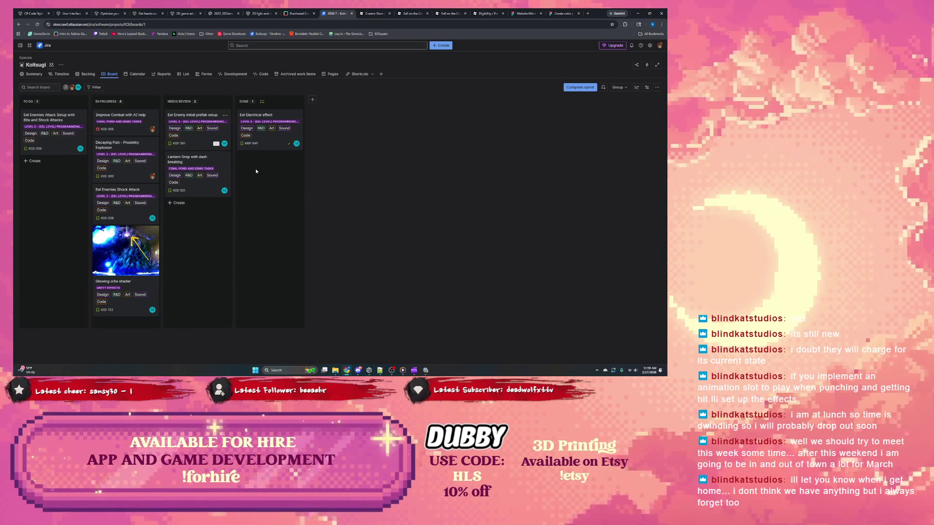
left_click_drag(247, 164, 248, 165)
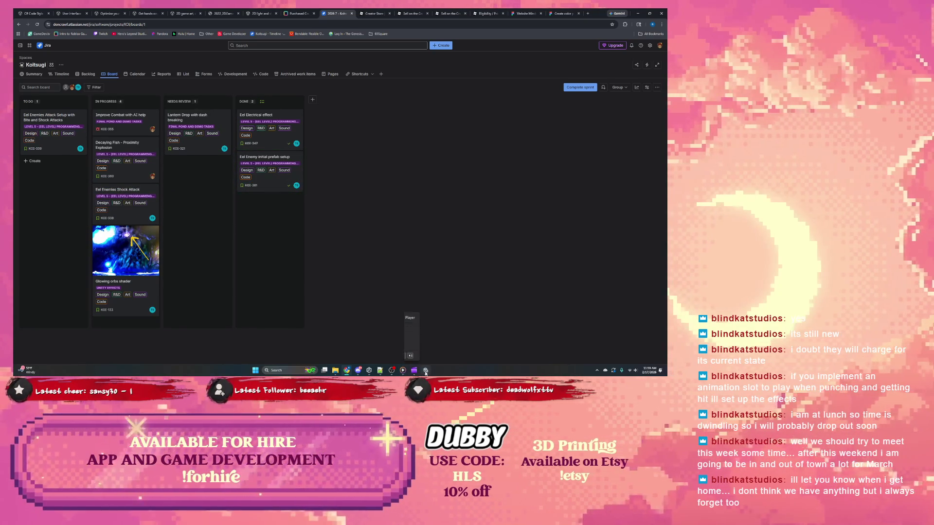
Return to Unity and inspect EelObject, EelSwimming and its StateController child
left_click(426, 371)
left_click(54, 141)
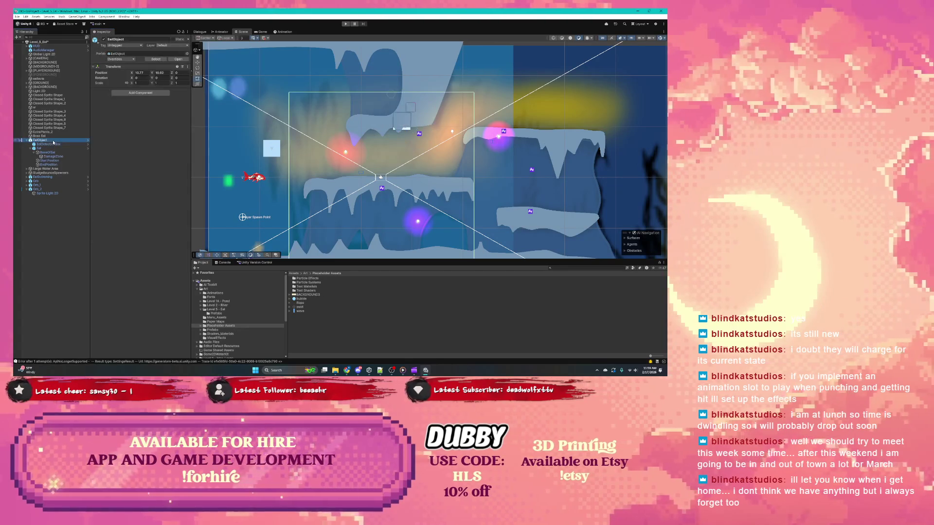
left_click(43, 177)
left_click(26, 177)
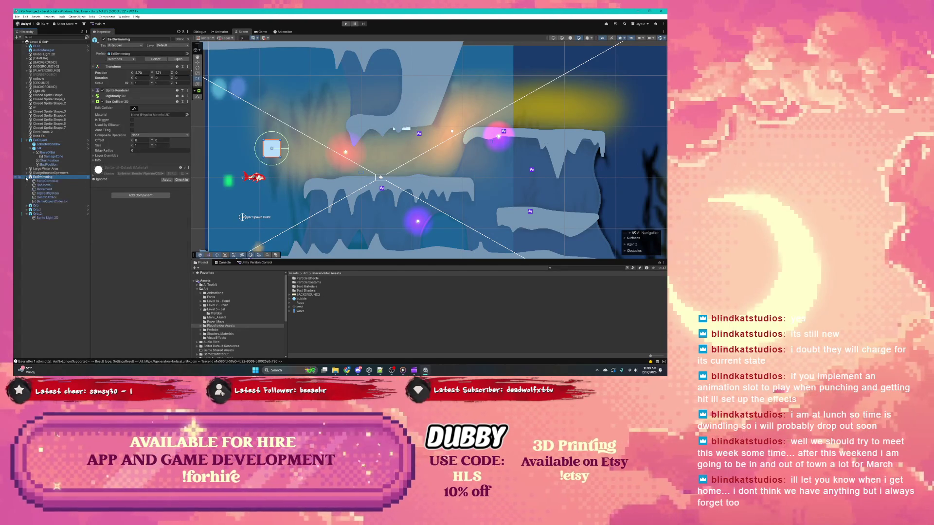
left_click(47, 181)
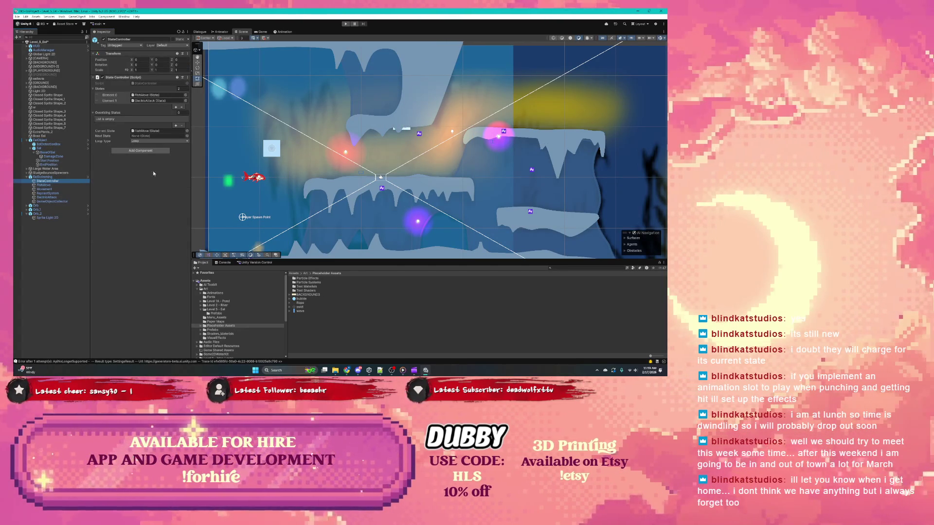
Check StateController, FishMove and Movement, then run the level in Play mode
left_click(55, 177)
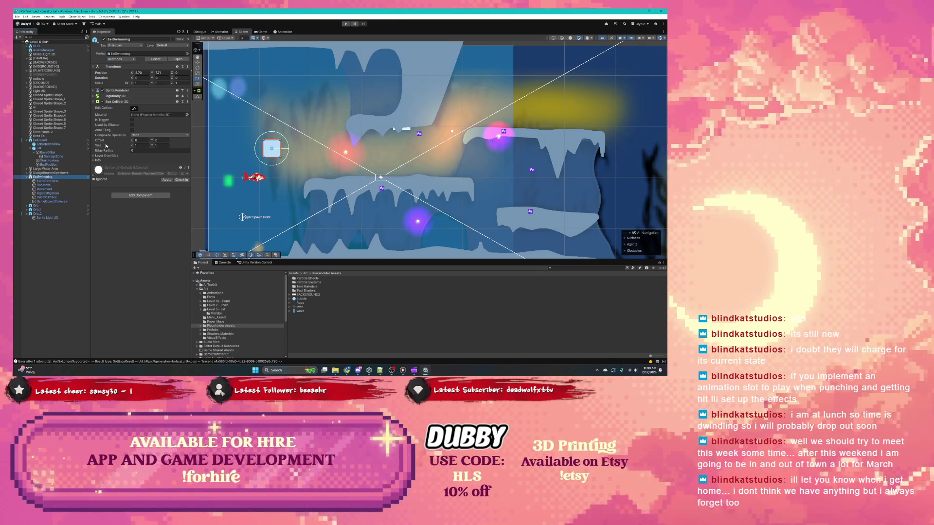
left_click(50, 181)
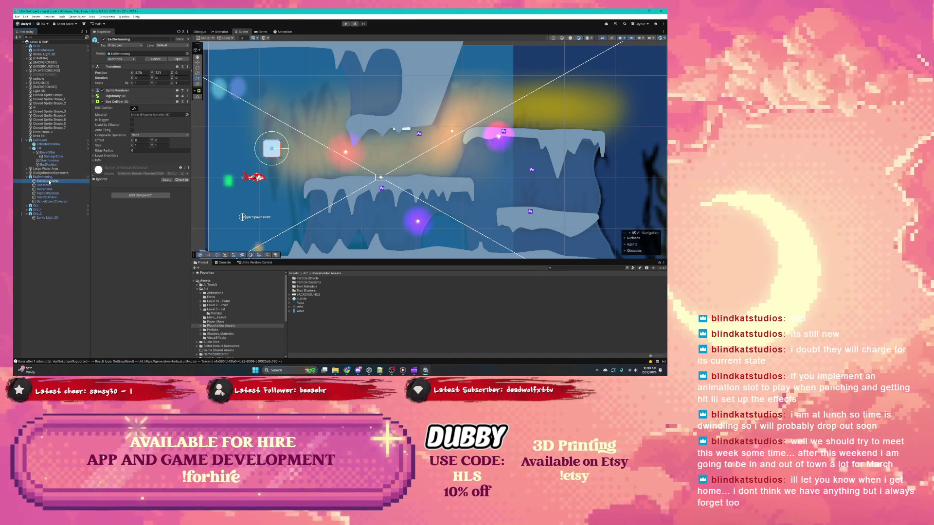
left_click(50, 185)
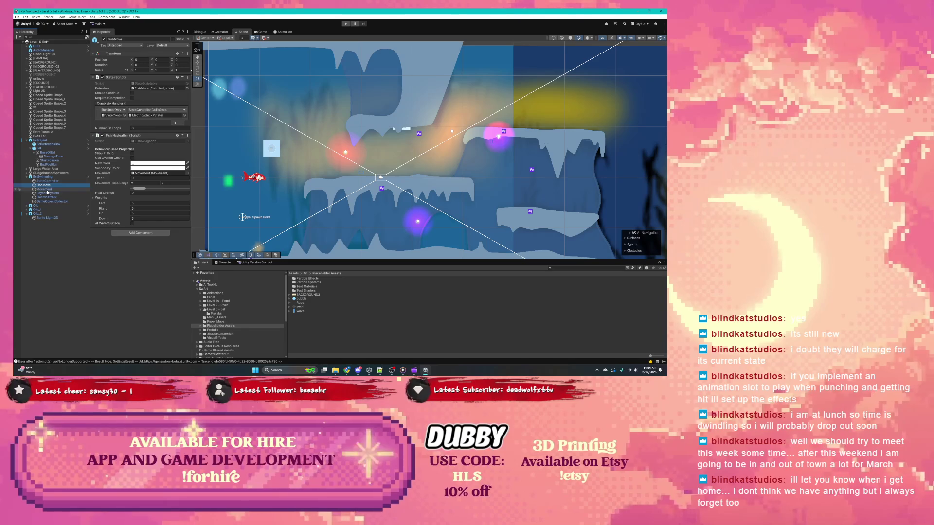
key("Down")
left_click(48, 177)
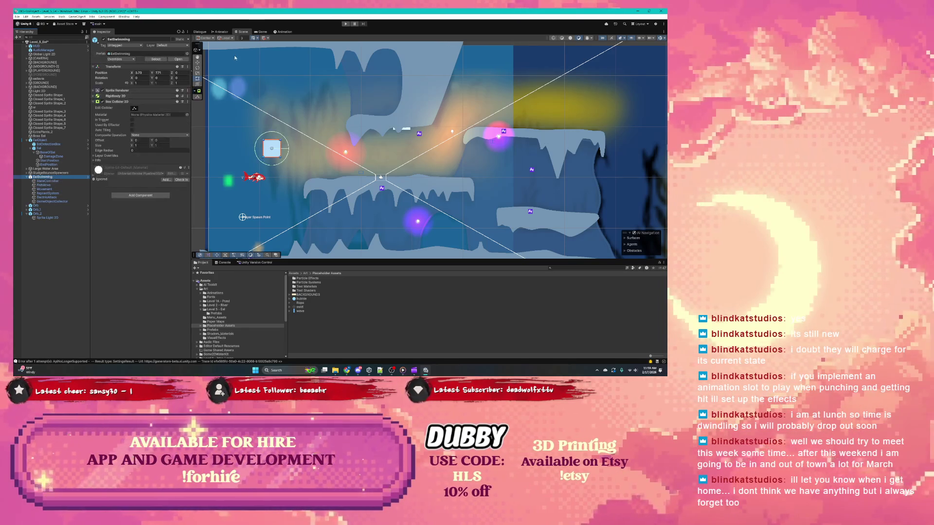
left_click(345, 23)
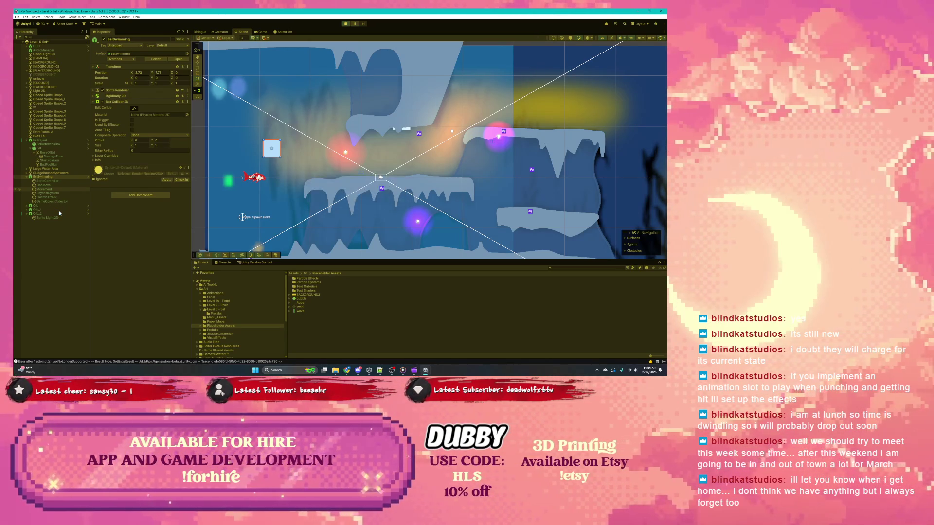
key("ctrl+p")
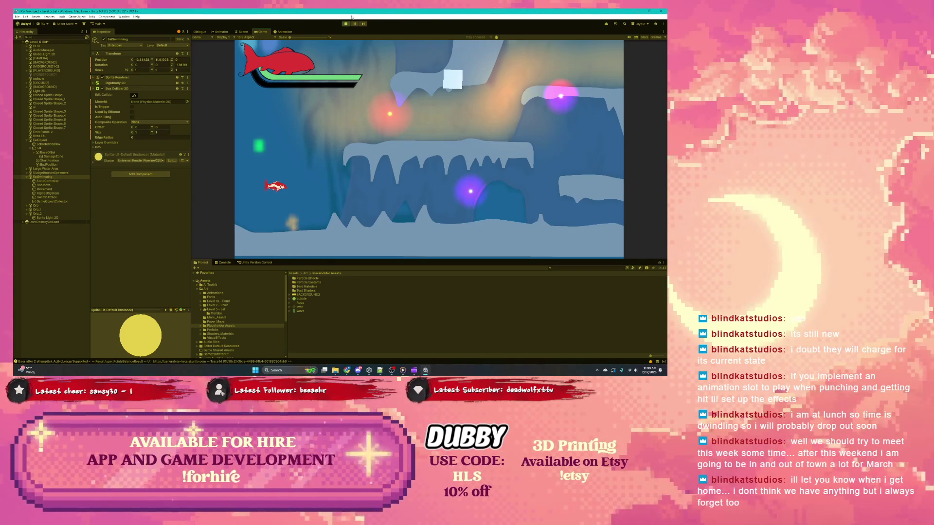
Stop Play mode and inspect FishMove's navigation and ElectricAttack's damage settings
left_click(346, 24)
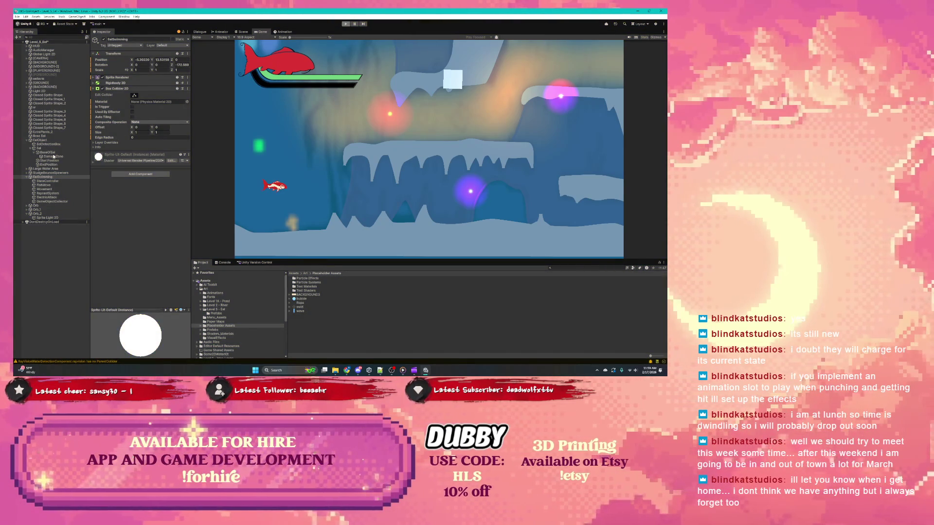
left_click(51, 186)
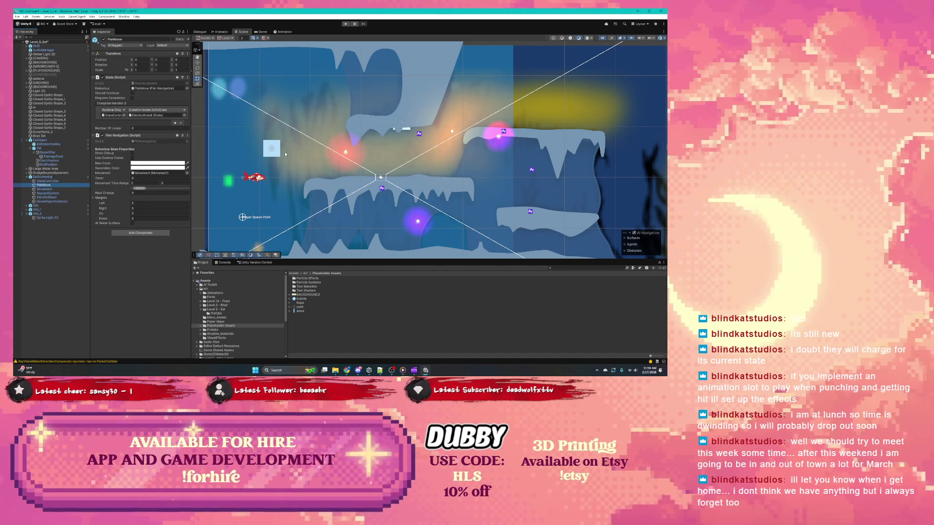
scroll(287, 153, "down", 2)
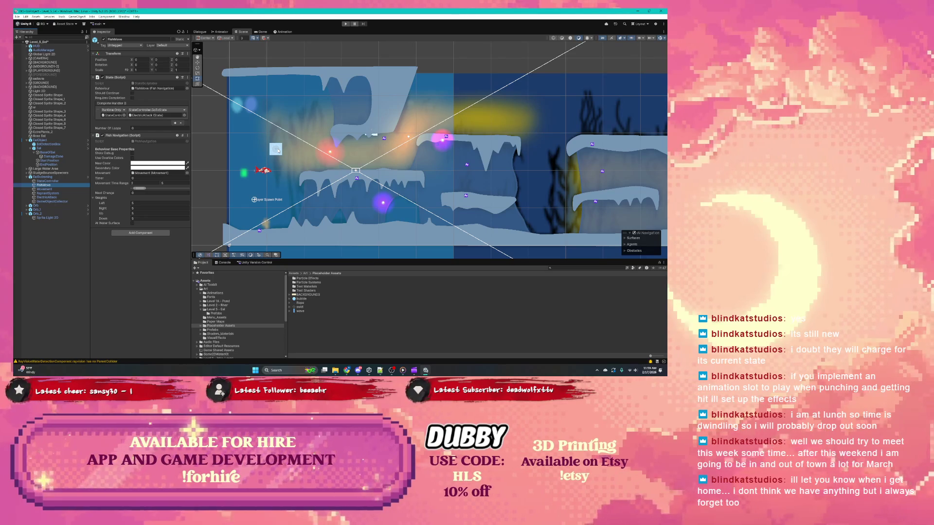
left_click(278, 151)
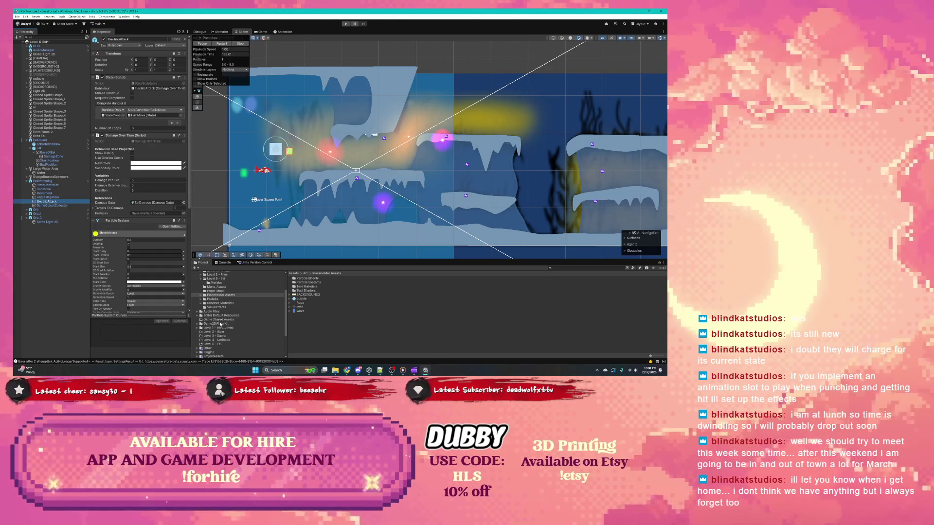
scroll(220, 324, "down", 2)
left_click(220, 325)
scroll(221, 324, "down", 2)
Open the Level_1_Pond scene from the Scenes folder without saving the previous level
left_click(221, 325)
scroll(223, 327, "down", 1)
left_click(223, 335)
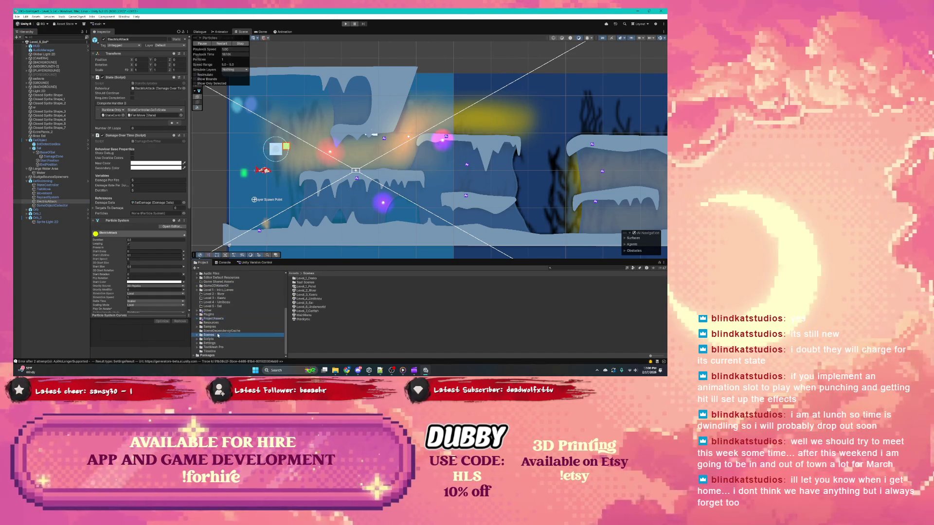
double_click(310, 279)
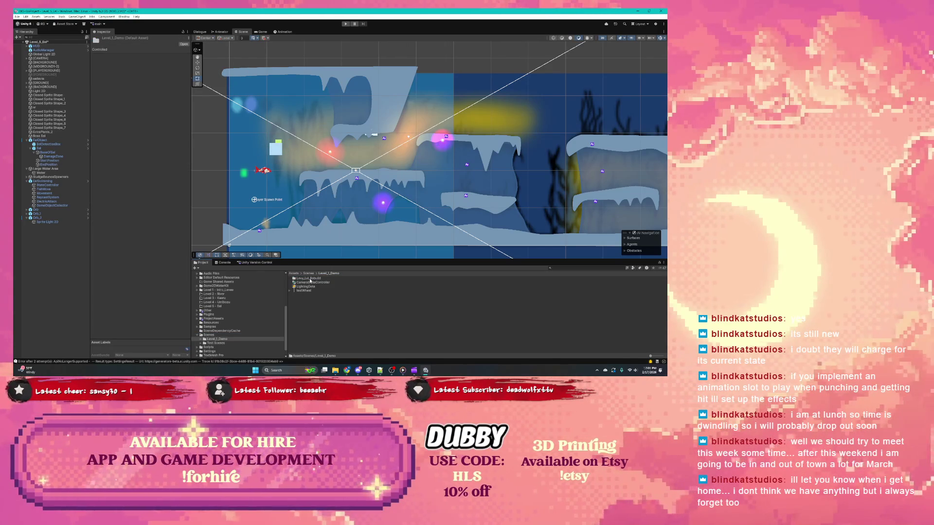
left_click(309, 274)
double_click(309, 287)
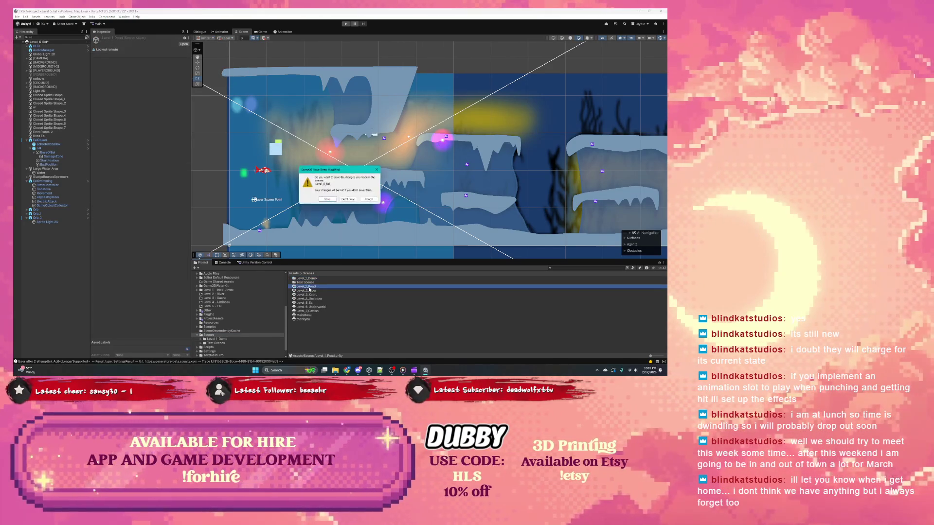
left_click(347, 200)
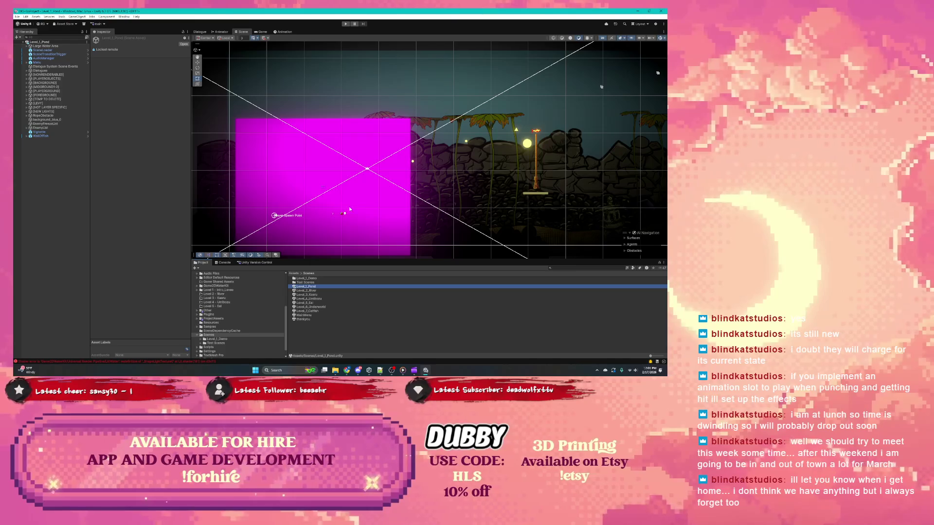
Click through the pond's bush, midground and background sprites in the Scene view
scroll(398, 204, "down", 3)
left_click(328, 186)
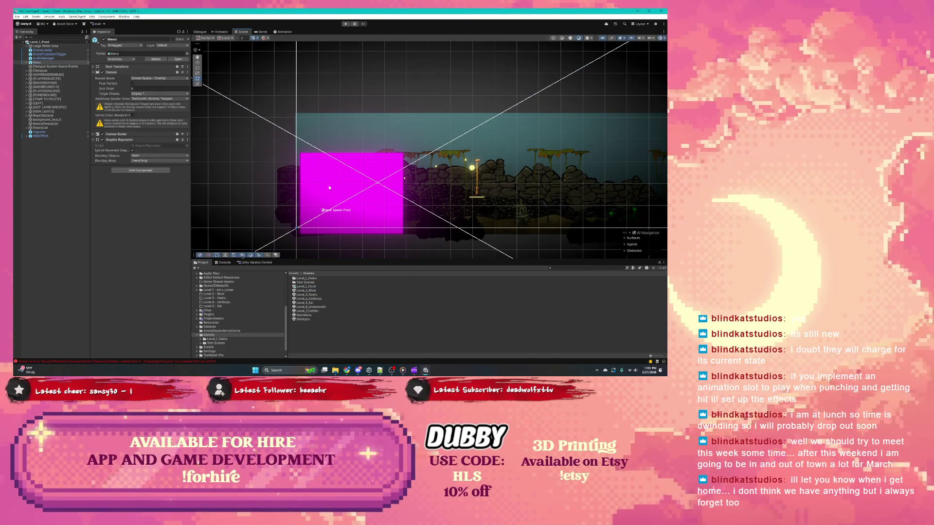
left_click(328, 185)
left_click(325, 232)
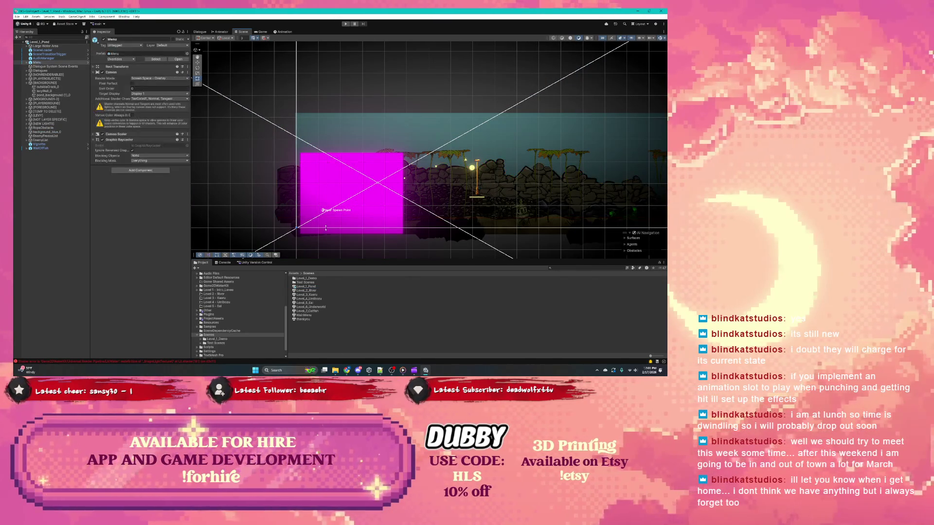
left_click(325, 231)
left_click(348, 160)
left_click(365, 164)
left_click(381, 169)
left_click(369, 210)
left_click(369, 211)
left_click(370, 210)
left_click(386, 153)
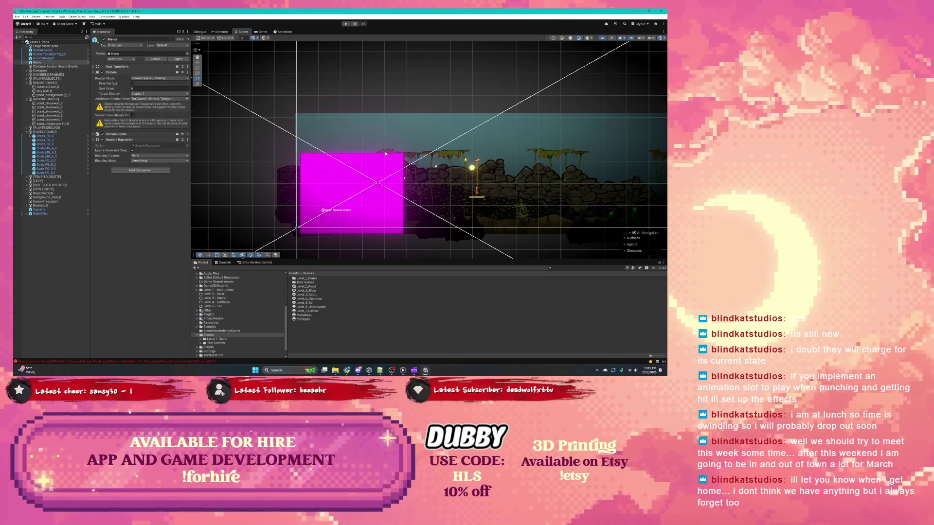
scroll(350, 179, "up", 5)
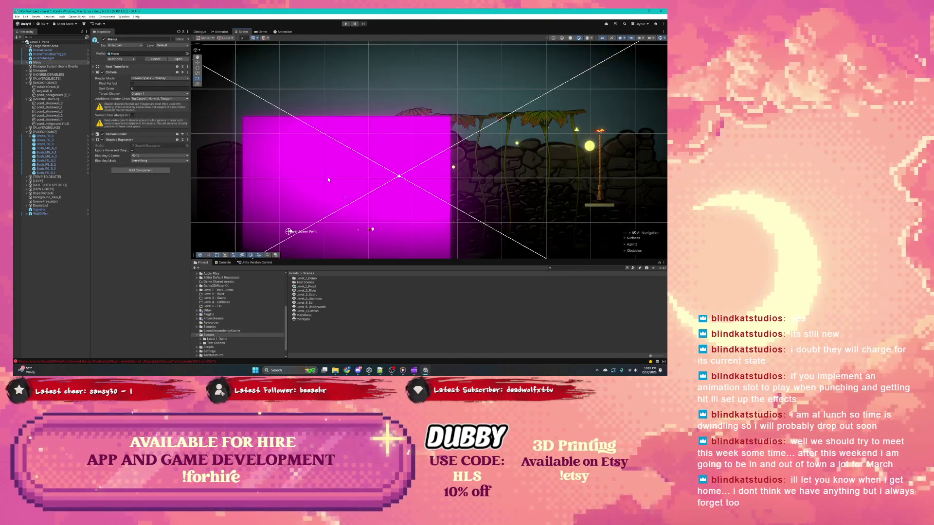
left_click(293, 129)
left_click(292, 129)
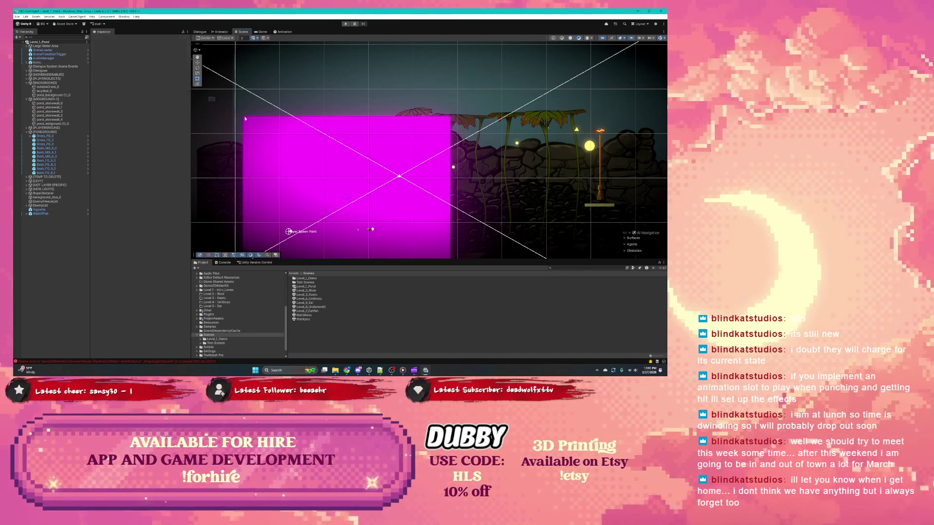
Box-select and frame the lilypads, player, camera and pond ground objects
left_click_drag(219, 105, 664, 257)
key("f")
scroll(384, 124, "down", 8)
left_click(388, 192)
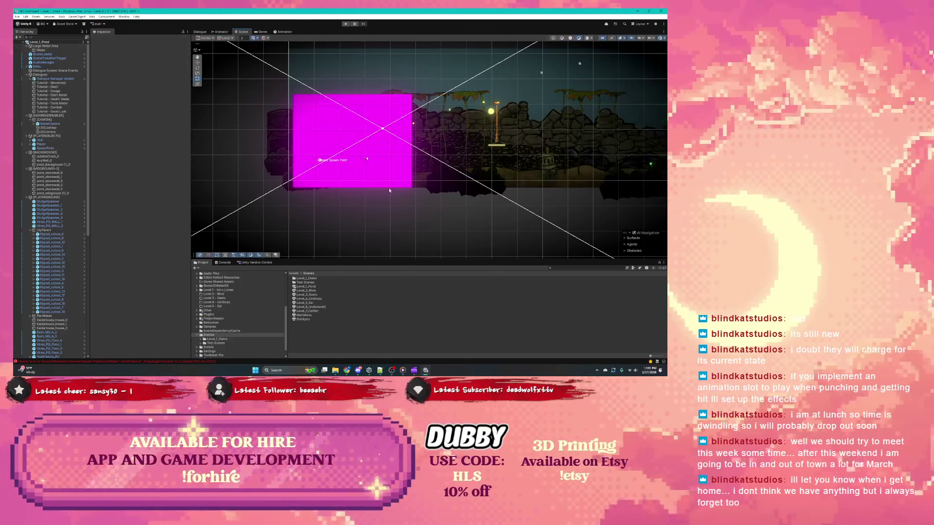
left_click(397, 188)
left_click_drag(399, 194, 280, 82)
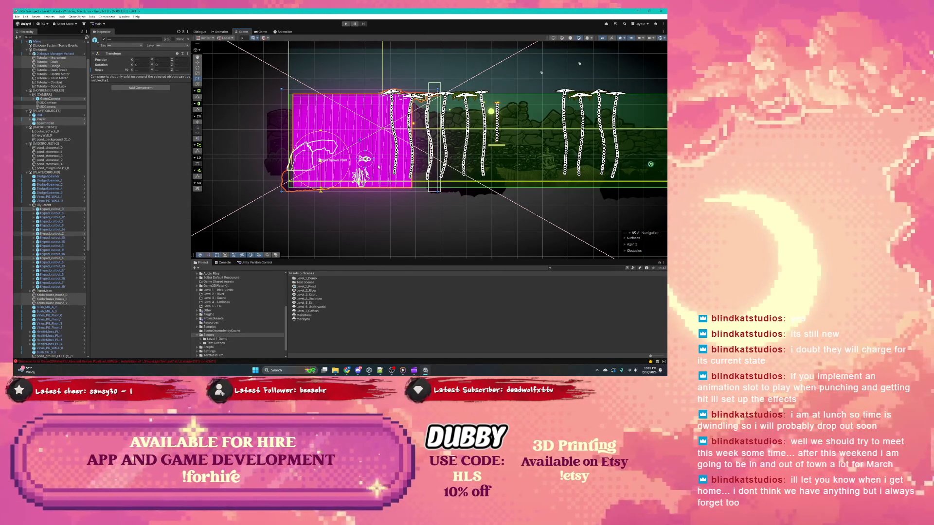
scroll(375, 168, "up", 3)
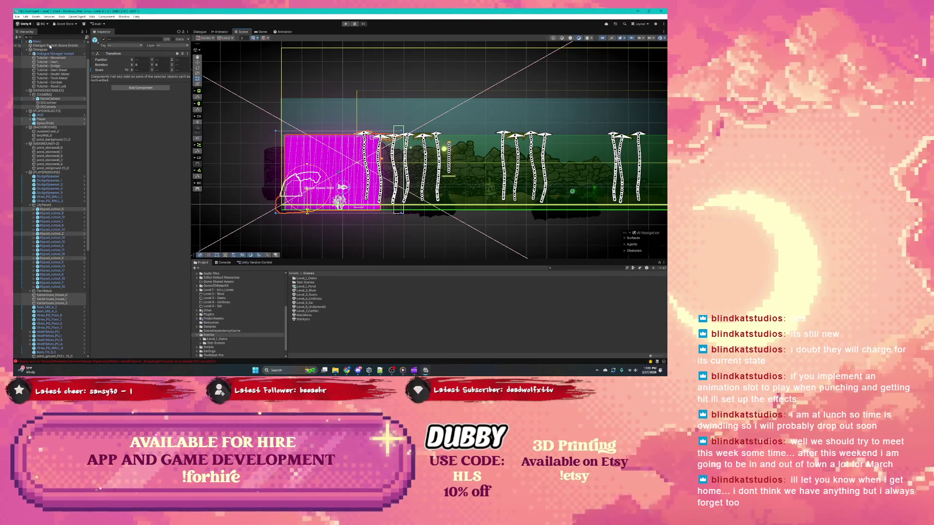
left_click(300, 228)
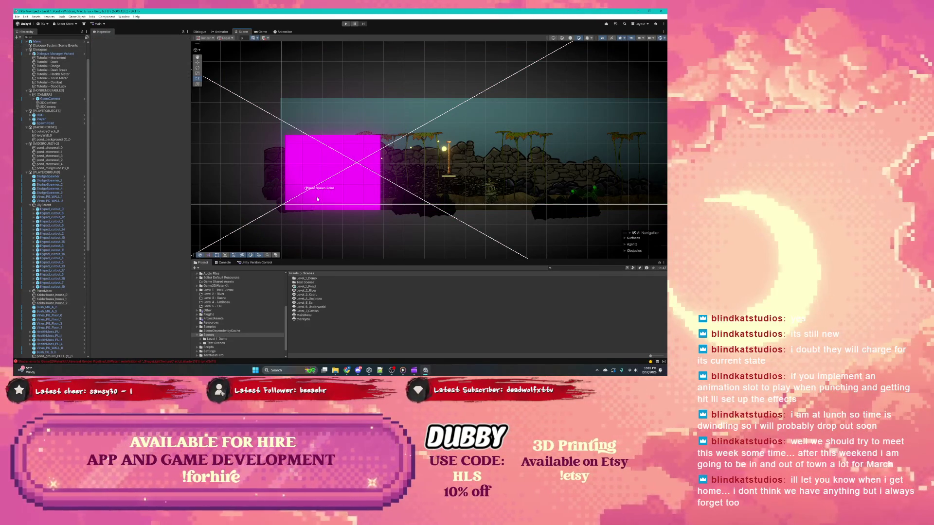
Collapse Dialogues, [NONRENDERABLES], [PLAYEROBJECTS], [BACKGROUND] and [MIDGROUND1-2], then select Water
left_click(36, 41)
left_click(27, 50)
left_click(27, 54)
left_click(27, 58)
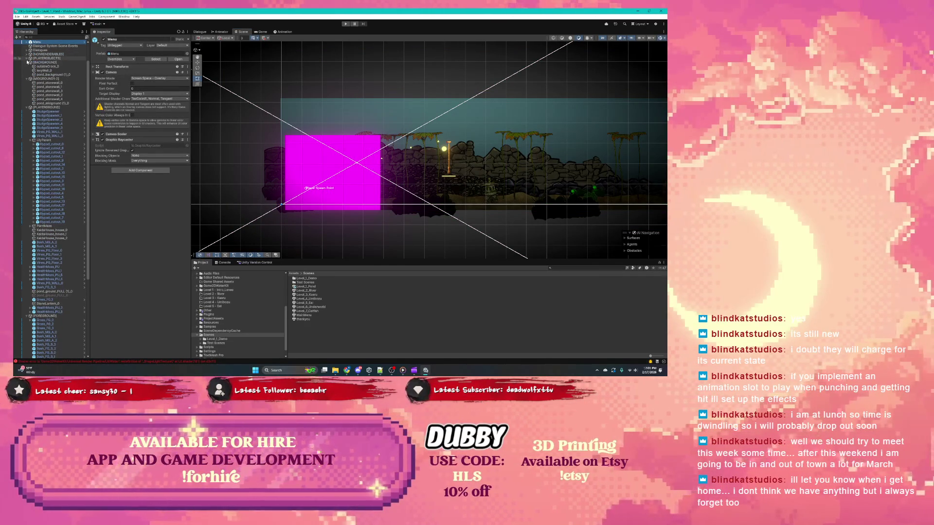
left_click(27, 62)
left_click(28, 66)
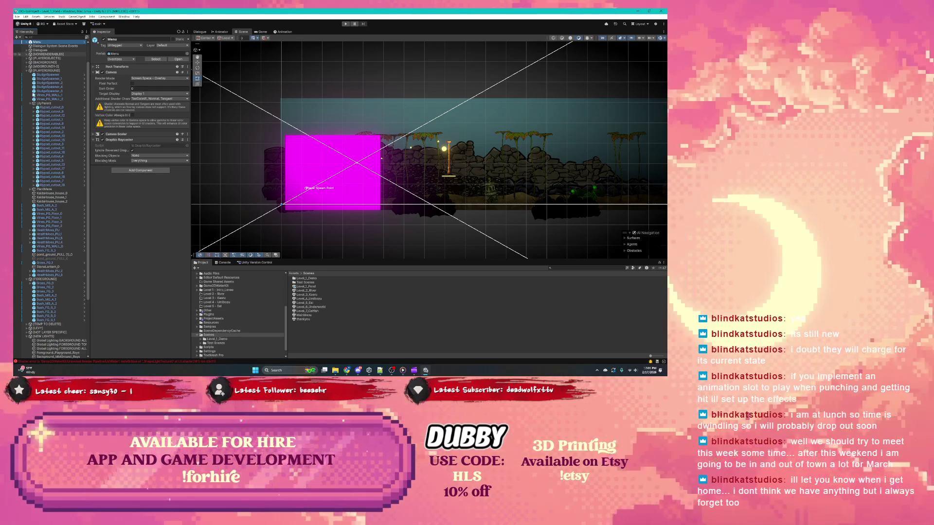
scroll(29, 54, "down", 5)
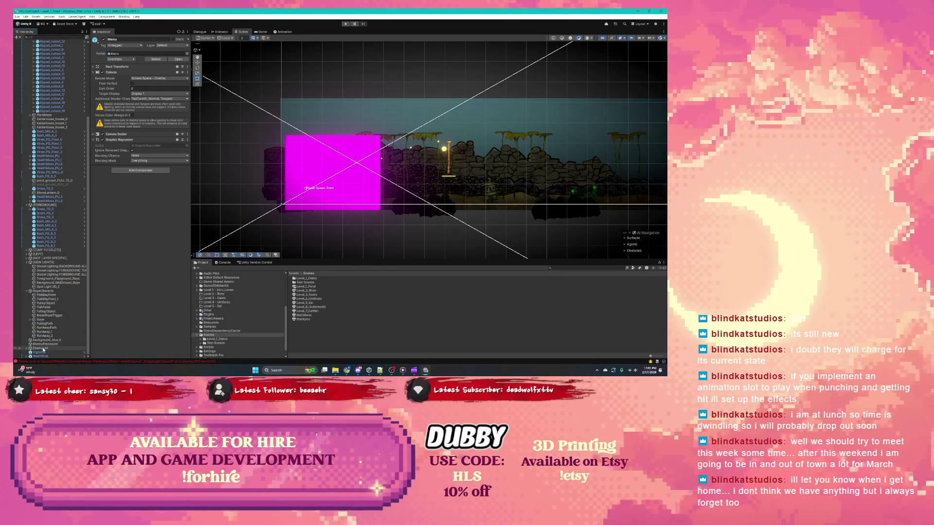
scroll(22, 165, "up", 7)
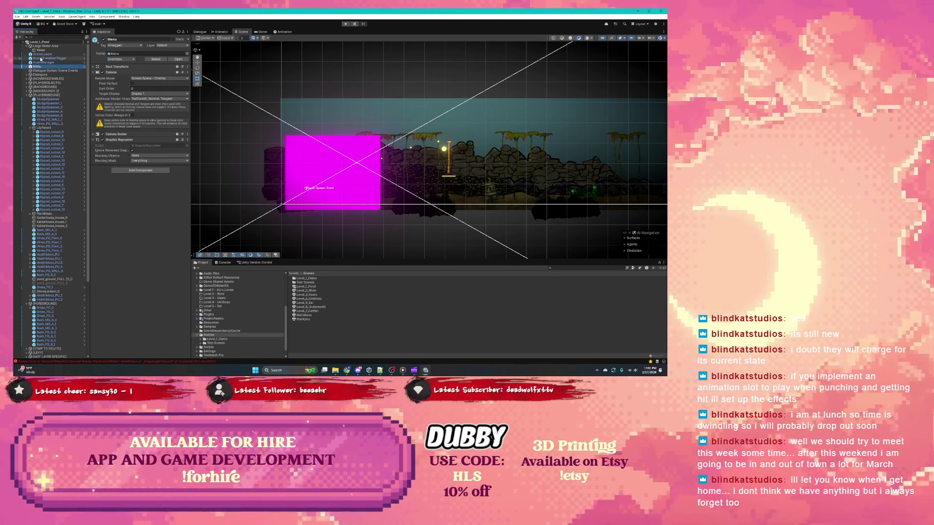
left_click(41, 50)
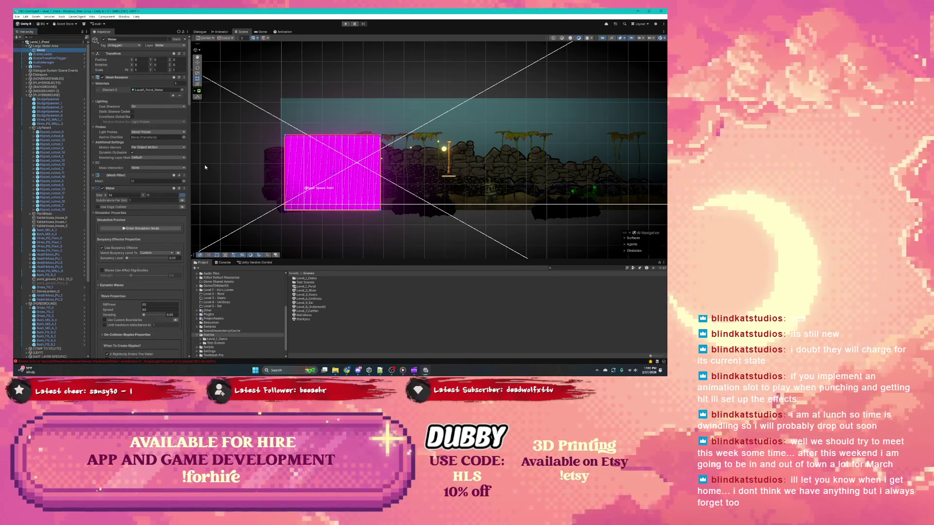
Locate Water's Level1_Pond_Water material in the Project, then reselect Water and enter Play mode
left_click(152, 90)
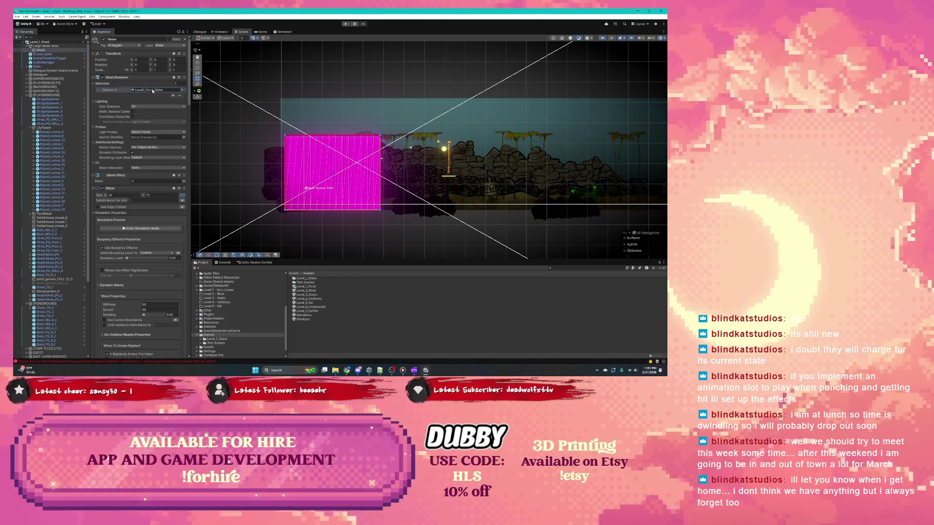
left_click(310, 306)
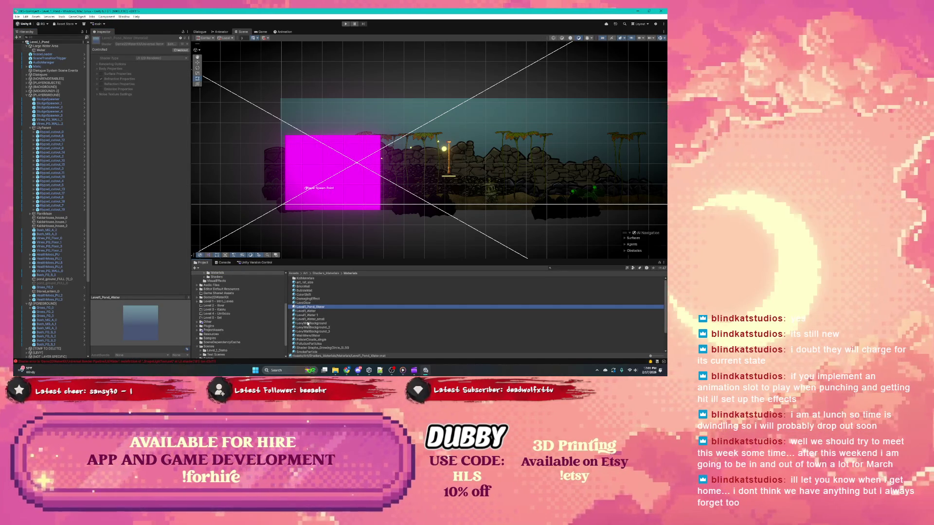
left_click(40, 49)
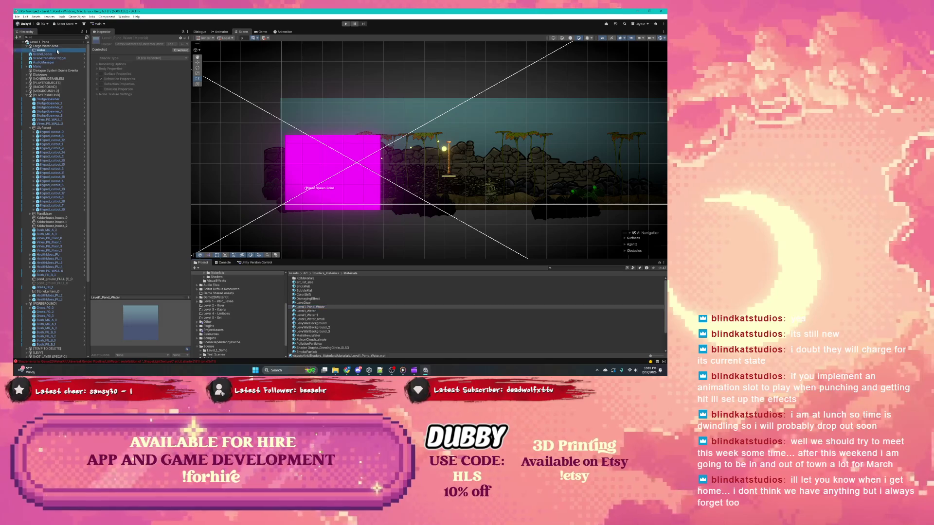
scroll(137, 116, "down", 5)
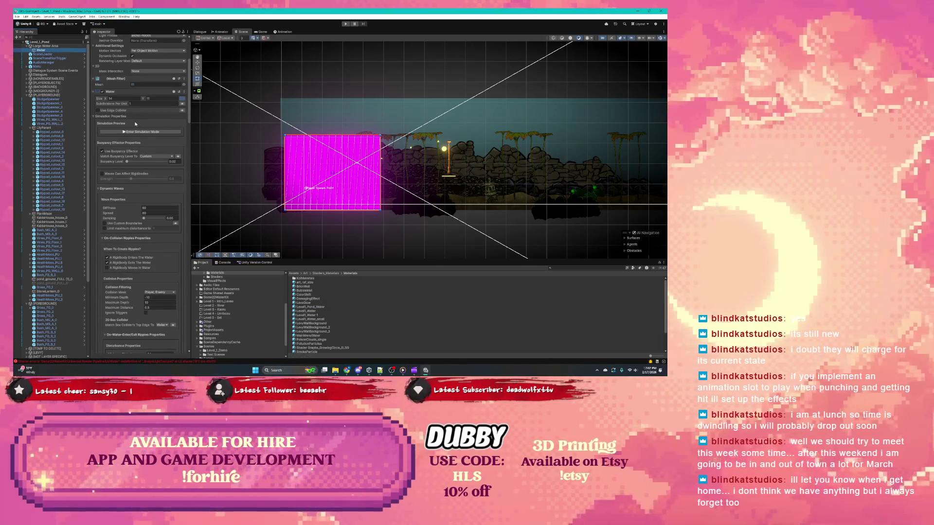
scroll(136, 124, "down", 10)
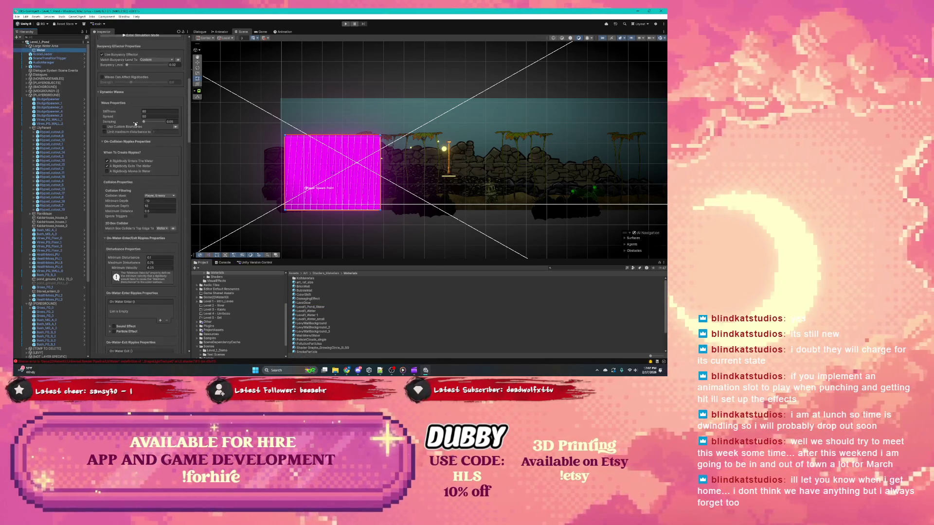
left_click(346, 24)
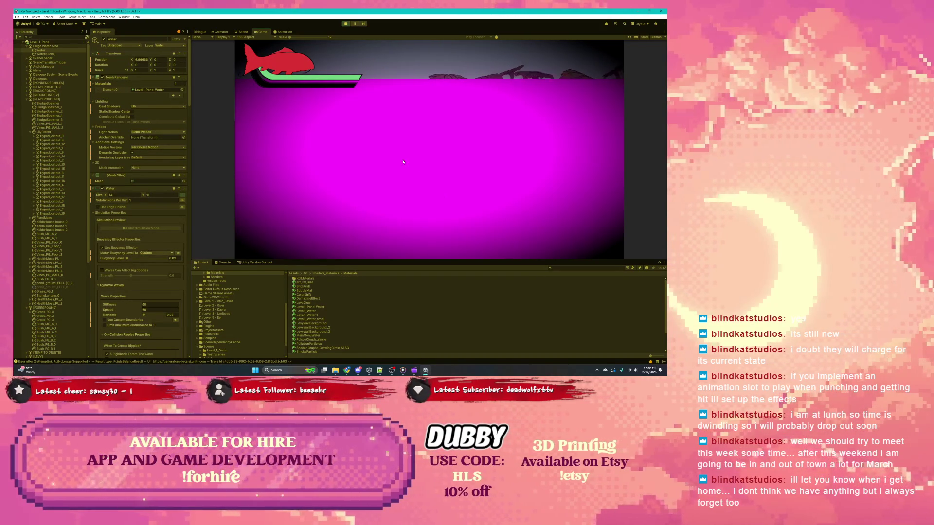
Exit Play mode and select the Level1_Pond_Water material to show its settings
left_click(346, 24)
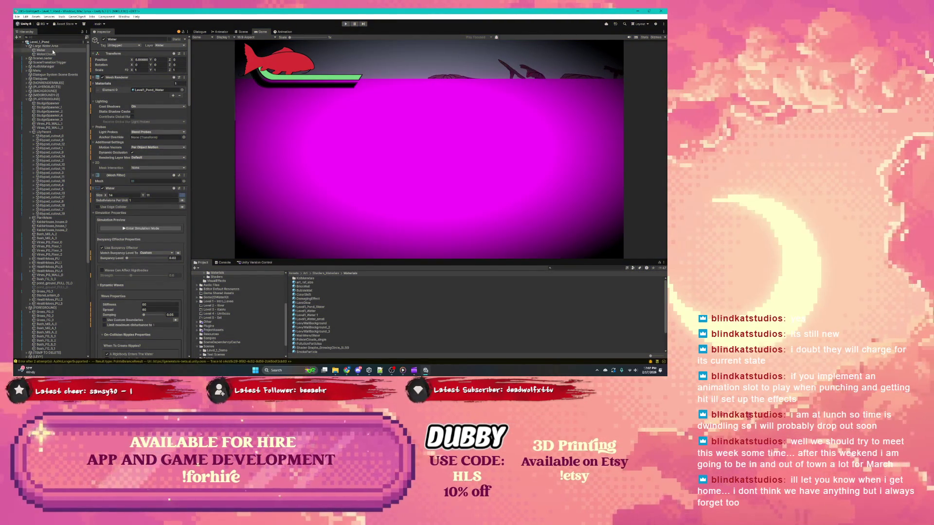
left_click(175, 90)
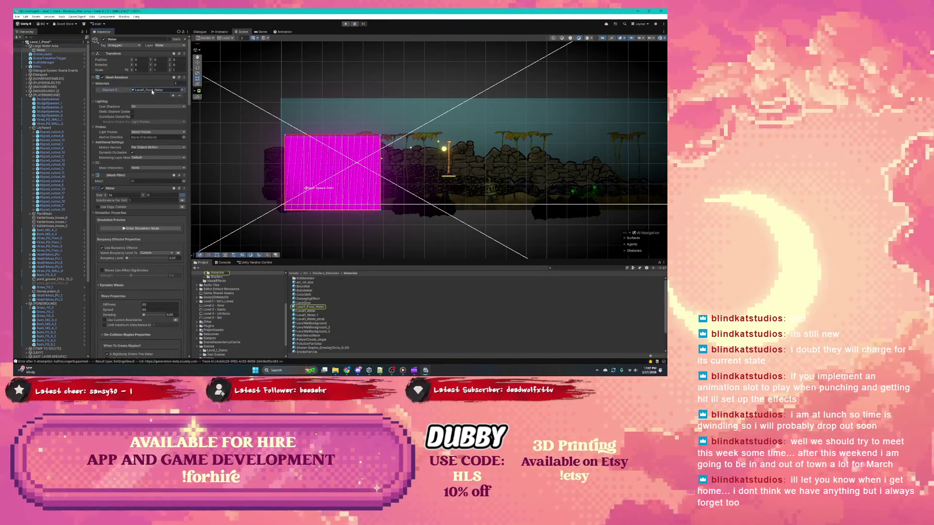
left_click(307, 308)
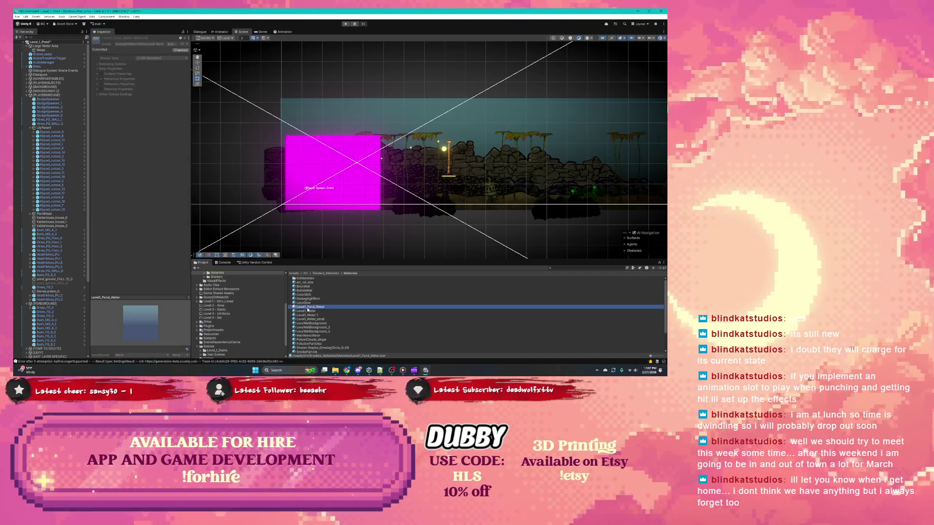
left_click(180, 50)
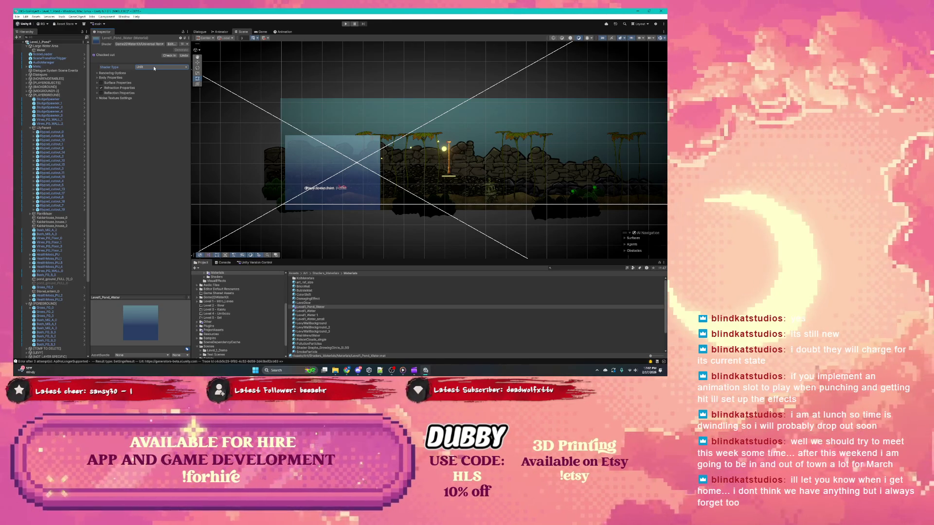
left_click(97, 74)
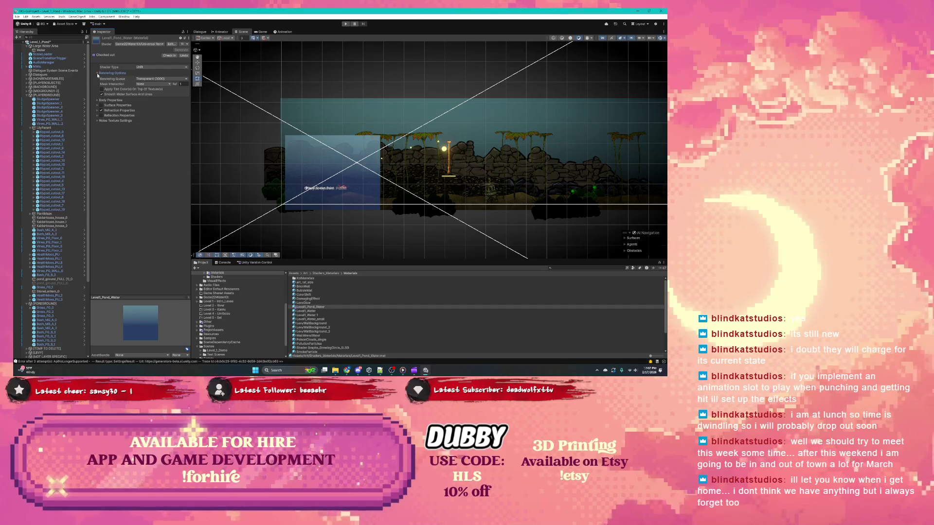
left_click(170, 55)
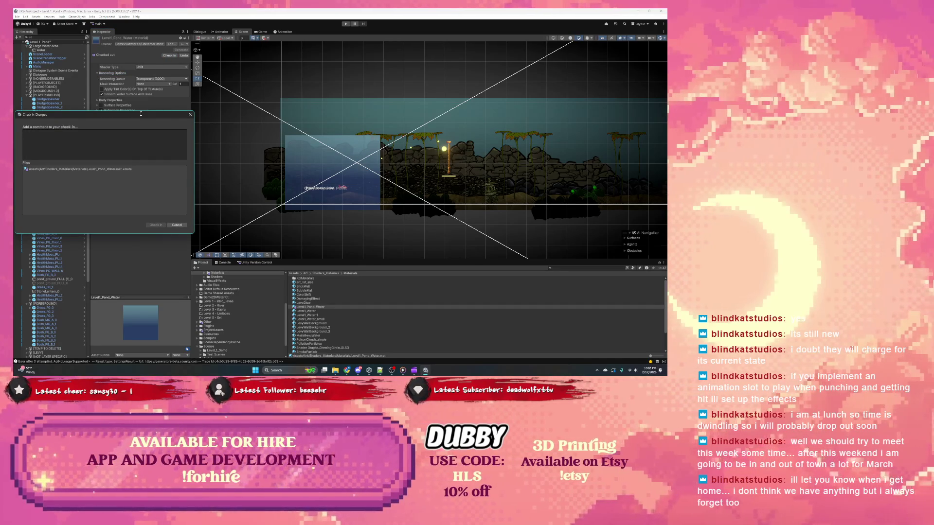
left_click(175, 226)
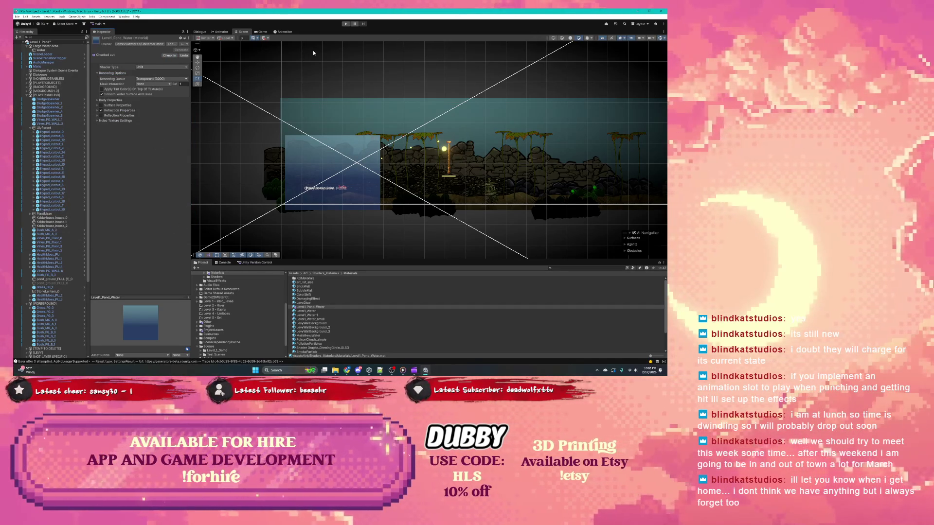
Play-test the pond water, then stop play mode and select the Water object
left_click(345, 24)
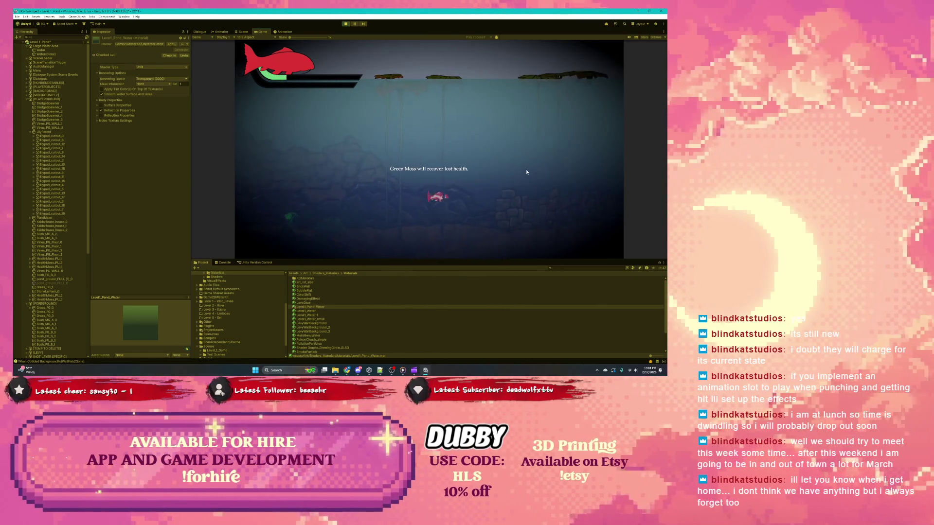
key("ctrl+p")
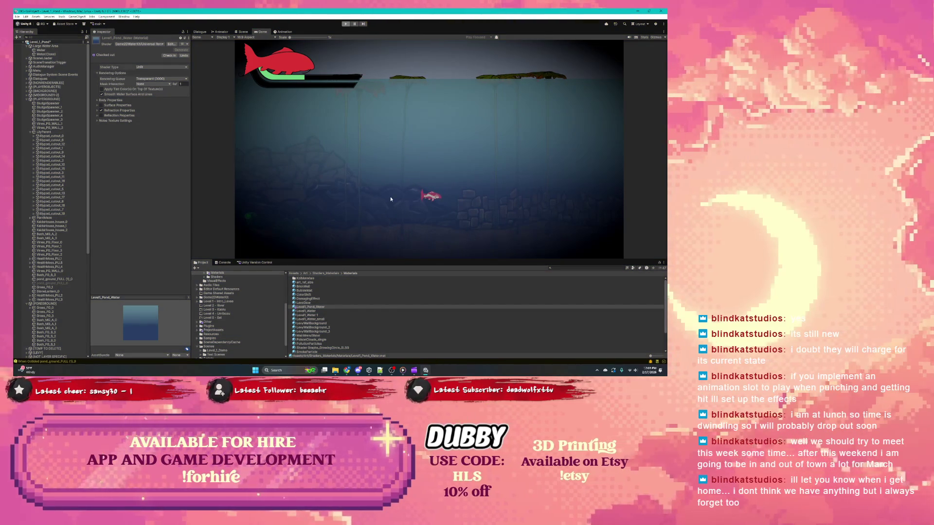
left_click(443, 197)
scroll(452, 202, "up", 5)
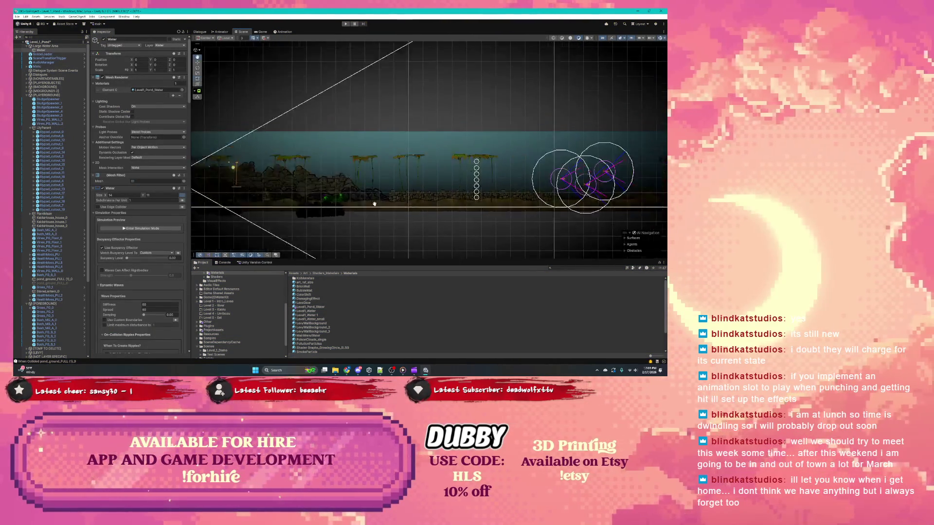
Pan the Scene view along the pond water, then bring the Jira board forward
left_click_drag(463, 208, 195, 210)
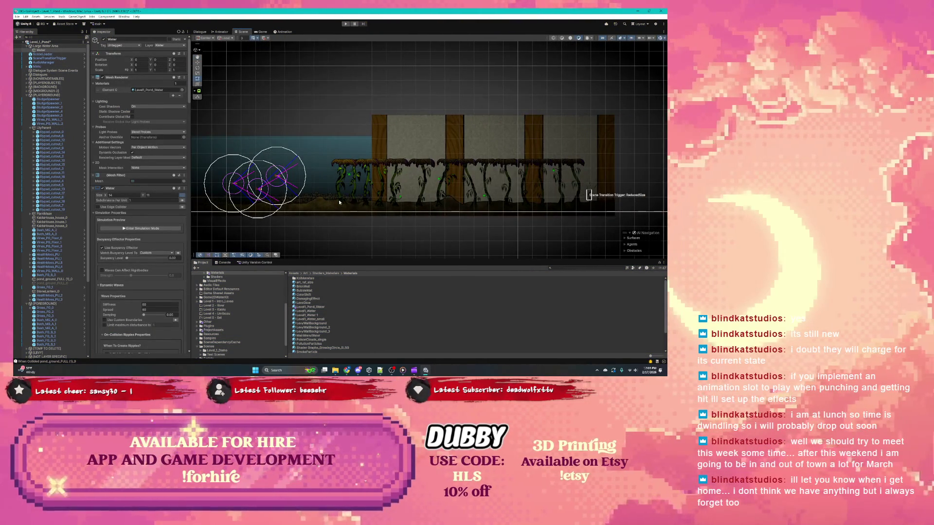
left_click_drag(320, 184, 447, 157)
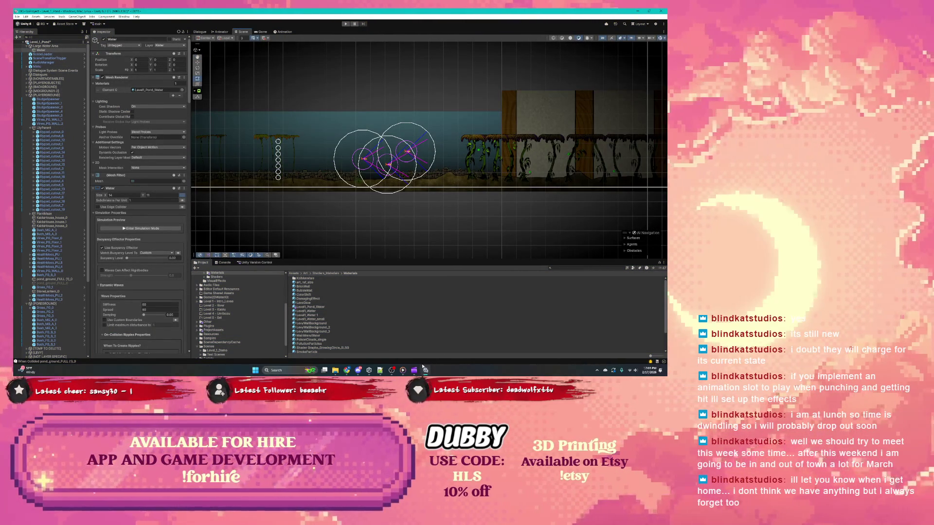
mouse_move(354, 372)
left_click(375, 351)
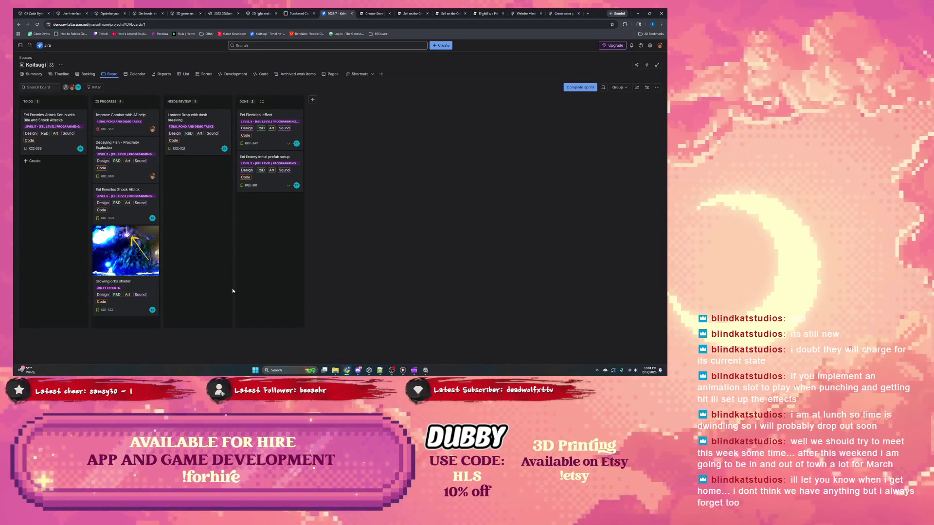
Move the Lantern Drop card back to In Progress, then drag Eel Enemies Attack Setup there too
mouse_move(212, 122)
left_mouse_down()
mouse_move(194, 204)
mouse_move(146, 287)
mouse_move(121, 304)
left_mouse_up()
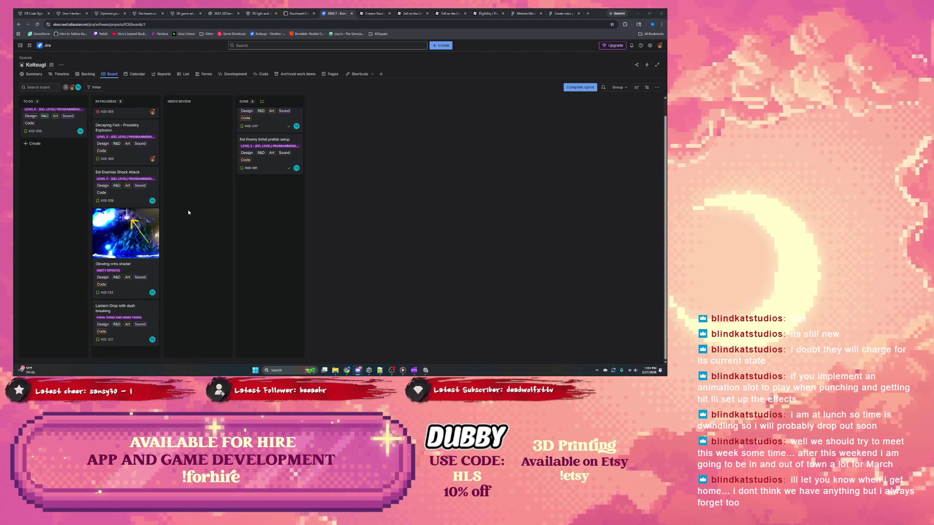
scroll(188, 212, "up", 1)
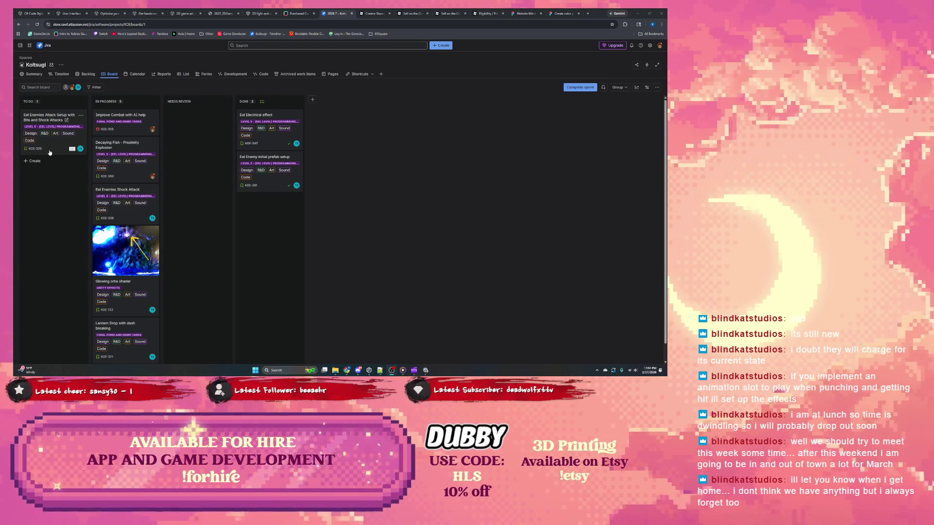
left_click_drag(49, 152, 171, 142)
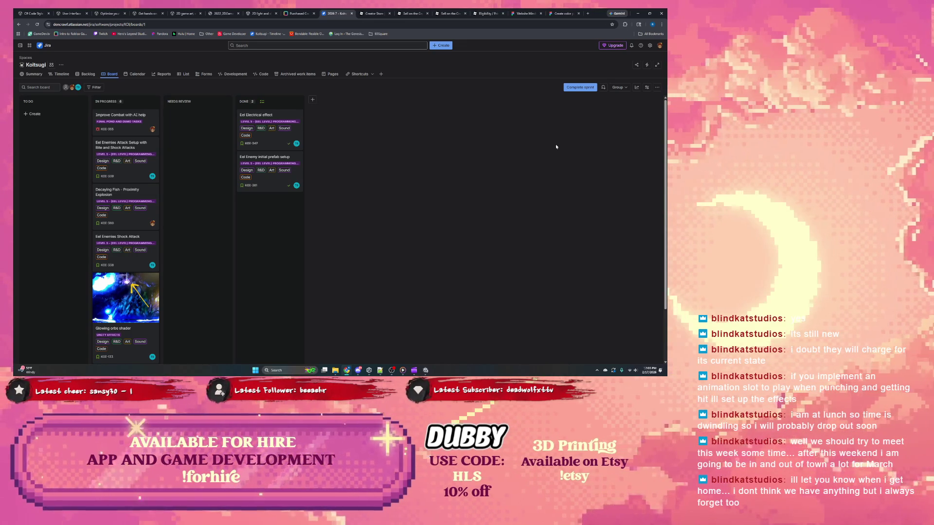
Switch to the Create color palette browser tab
left_click(558, 15)
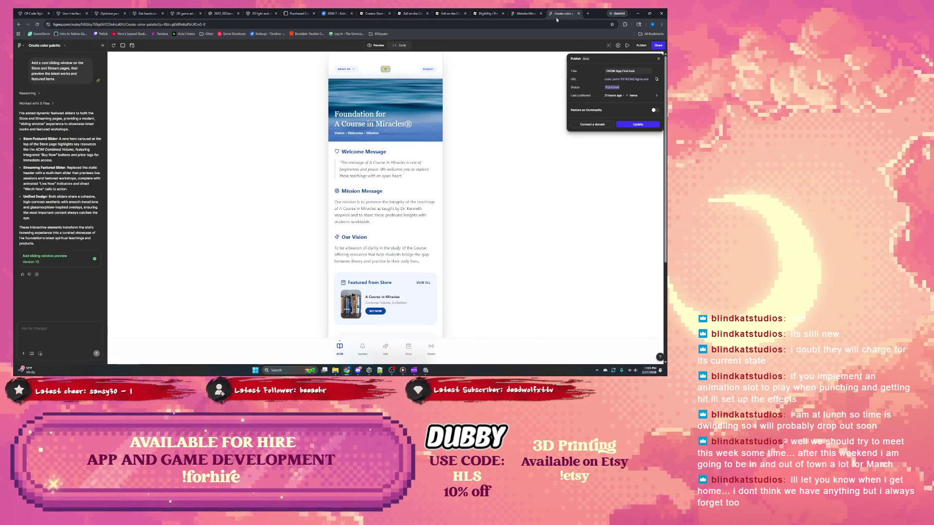
Bring Clipchamp forward, browse its Your videos list, and open the Windows Start menu
left_click(533, 13)
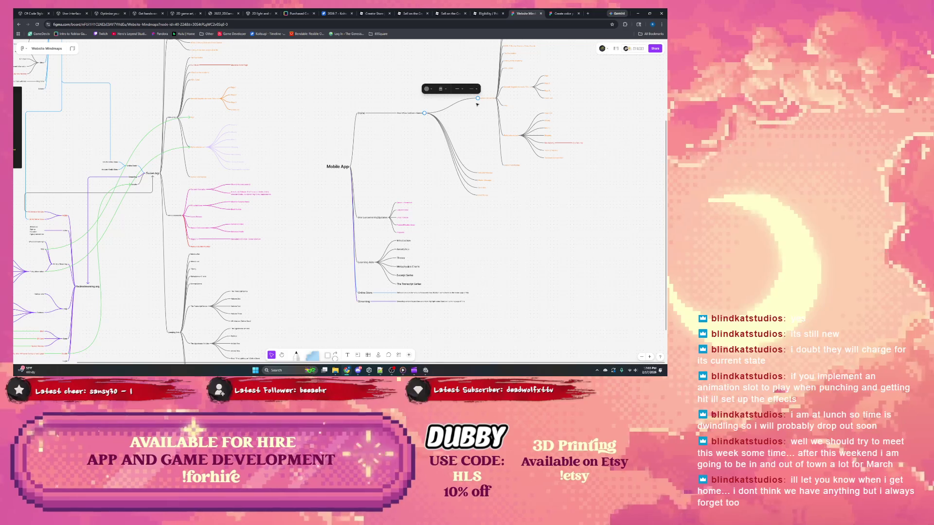
left_click(414, 371)
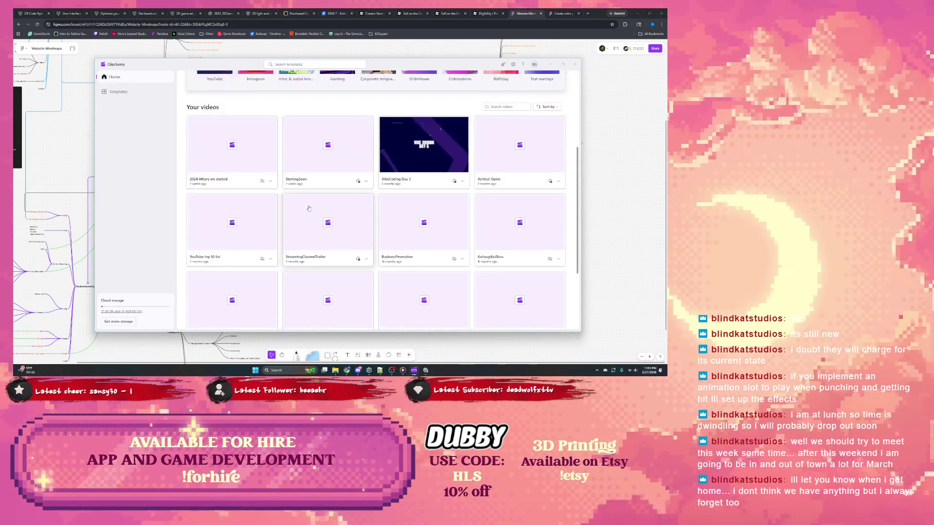
scroll(308, 208, "down", 3)
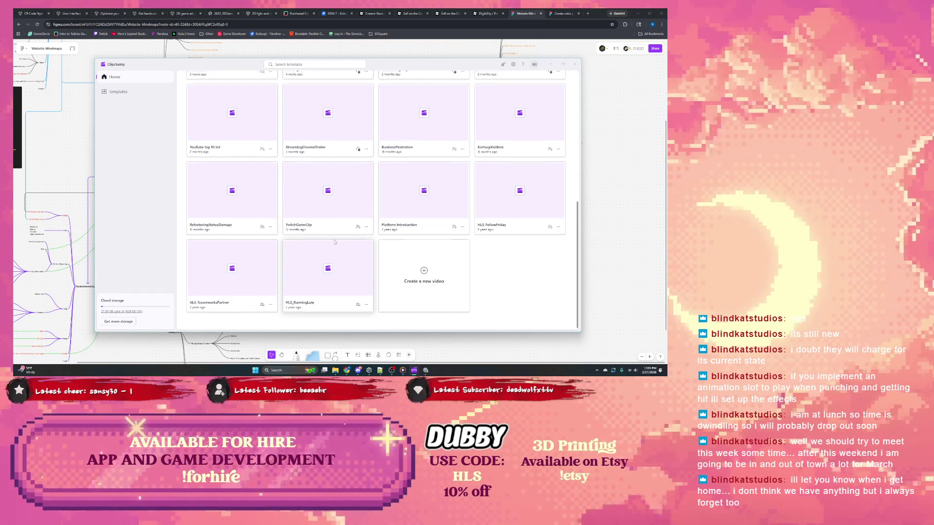
scroll(335, 242, "up", 3)
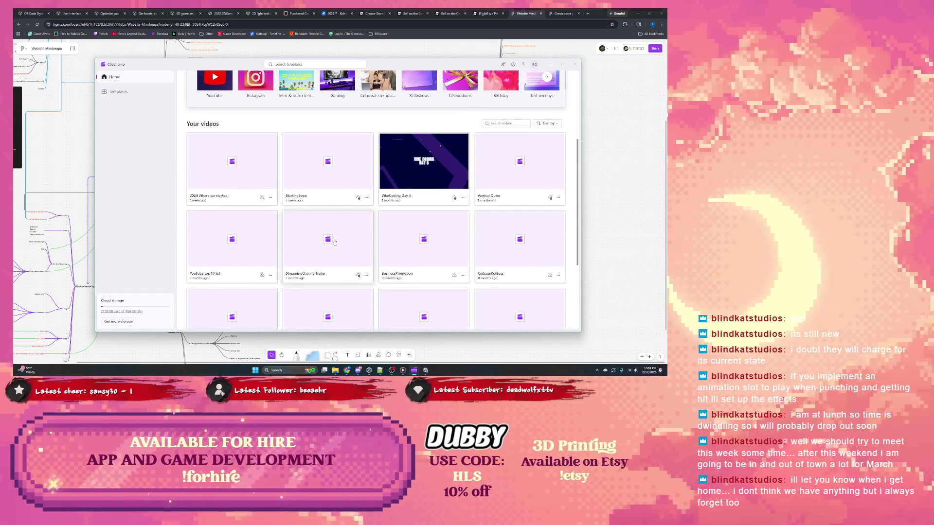
scroll(334, 242, "down", 3)
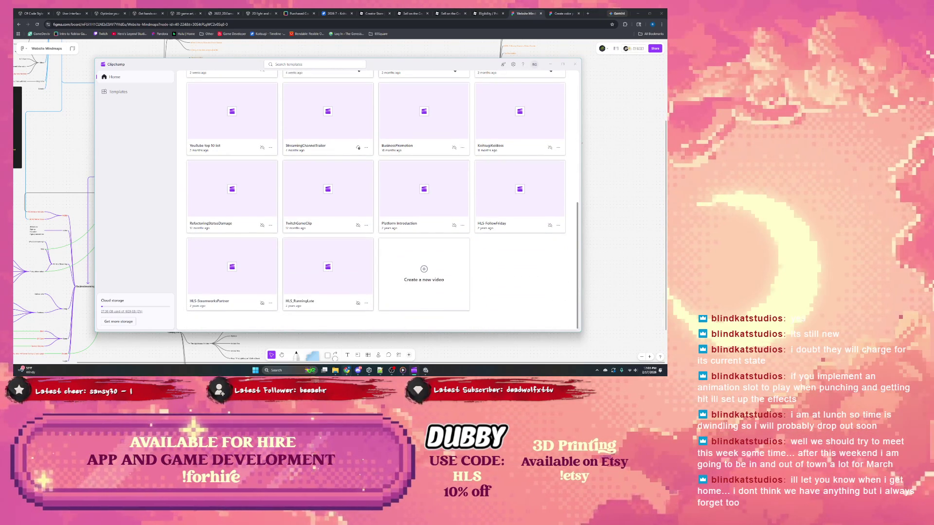
mouse_move(346, 370)
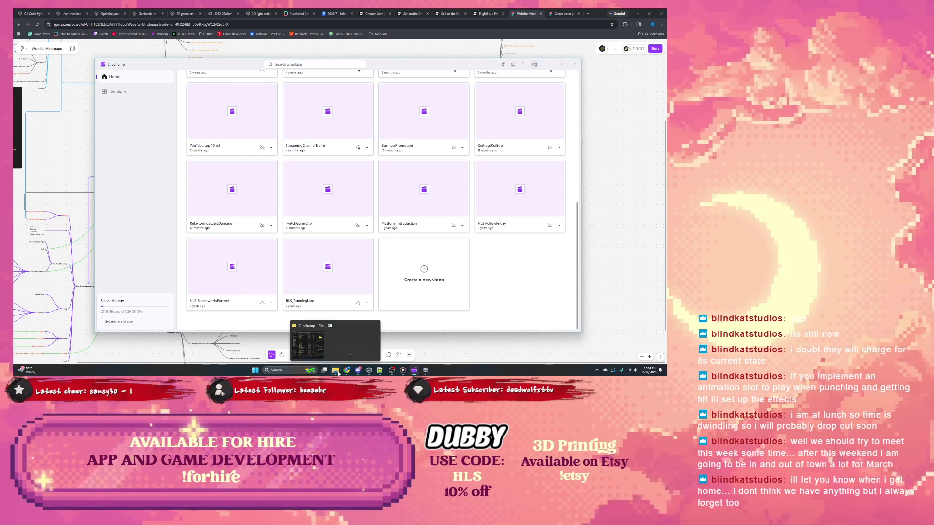
mouse_move(340, 344)
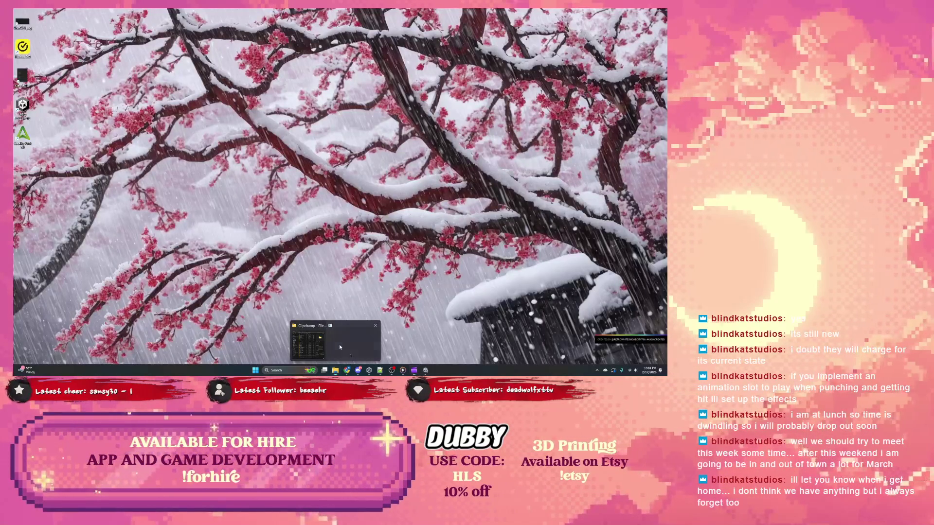
key("super")
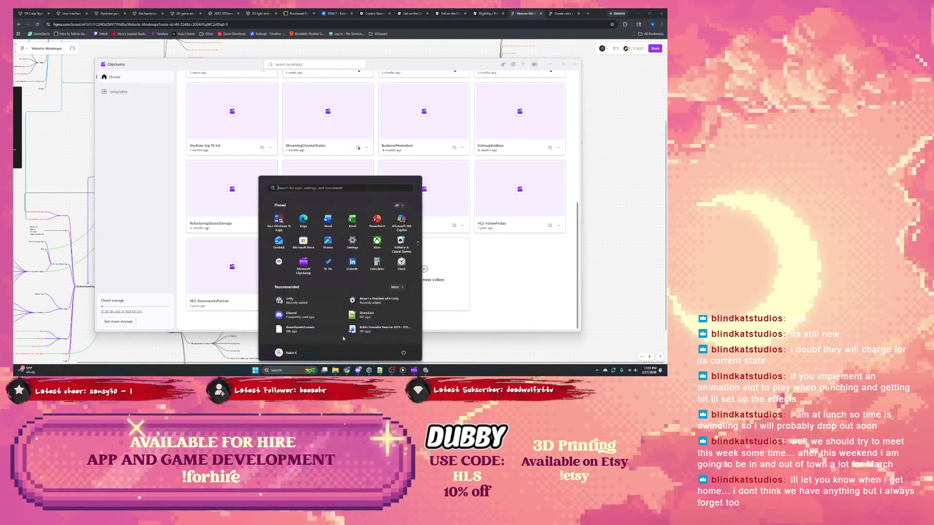
Launch Snipping Tool in video mode and mark the Clipchamp video grid as recording area
type("snip")
key("Return")
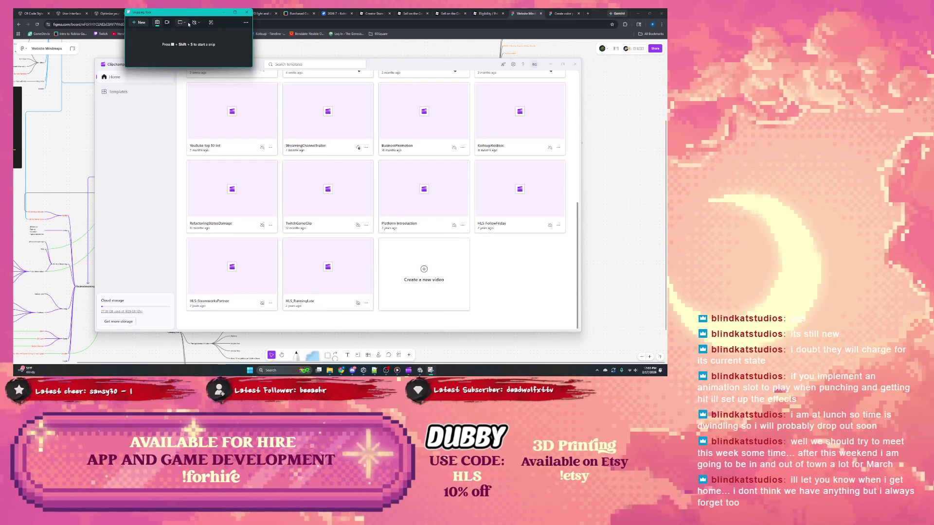
left_click(167, 22)
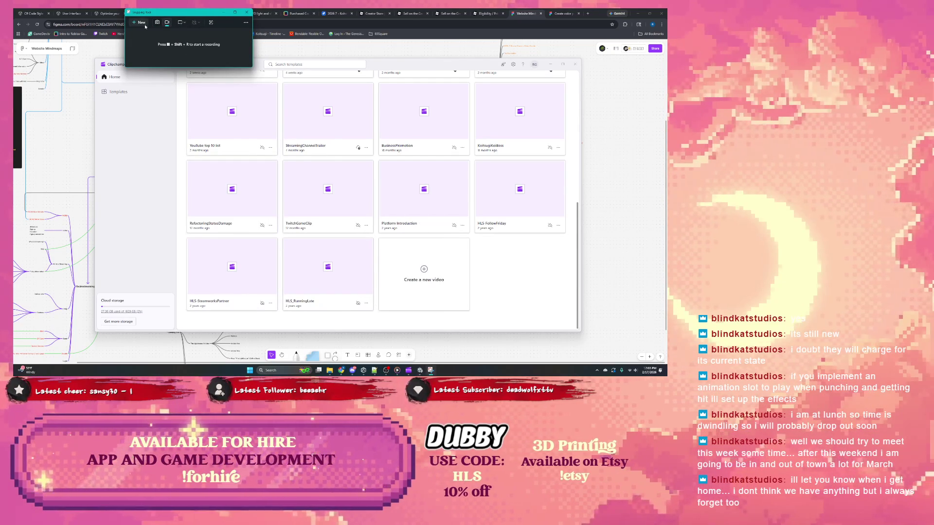
left_click(145, 27)
mouse_move(181, 61)
left_mouse_down()
mouse_move(404, 213)
mouse_move(453, 261)
left_mouse_up()
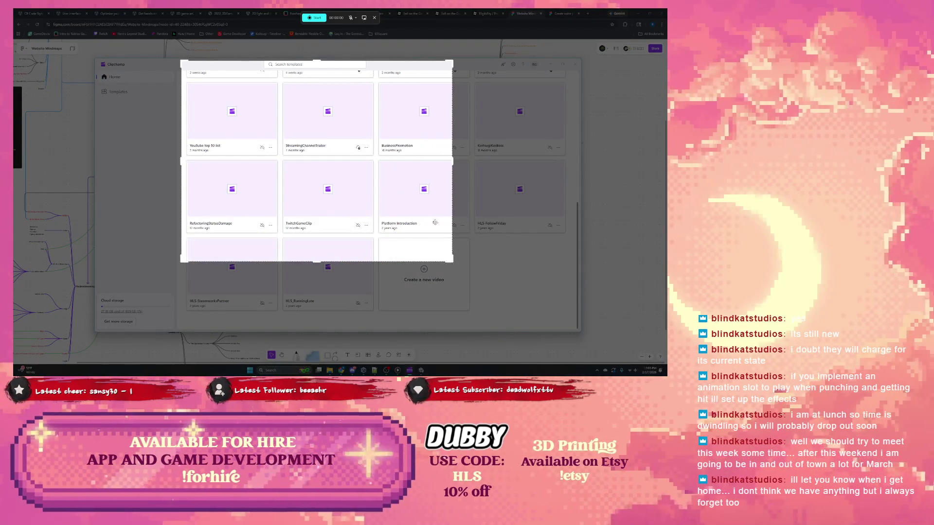
Record a short clip of the marked area, stop it, and bring up Save As
left_click(313, 17)
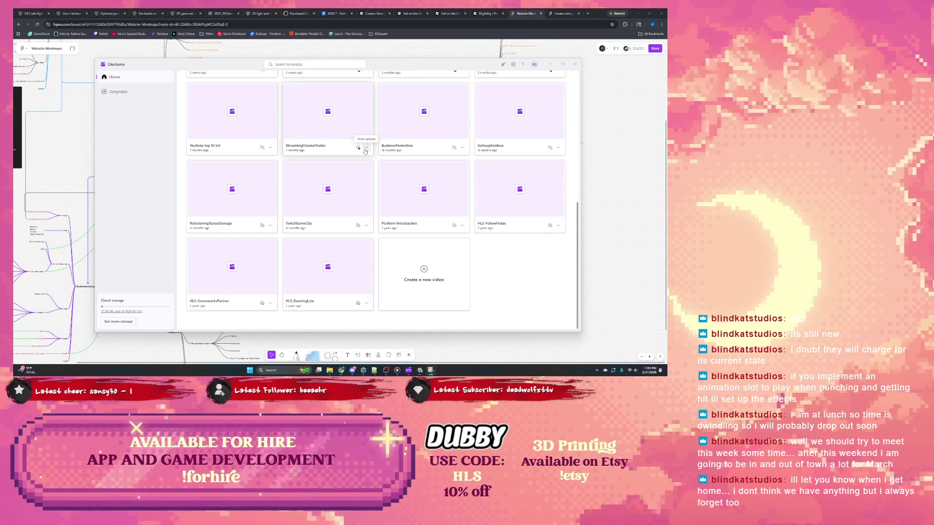
left_click(325, 19)
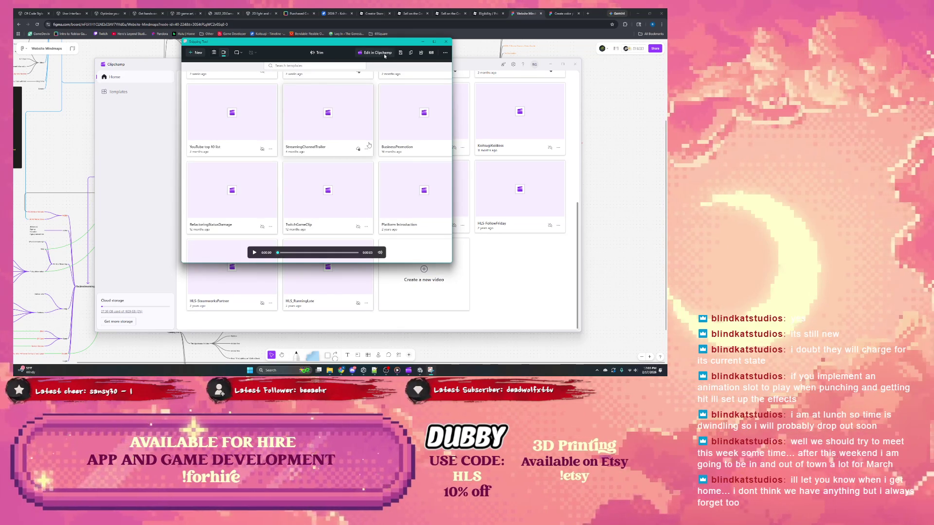
left_click_drag(384, 56, 378, 71)
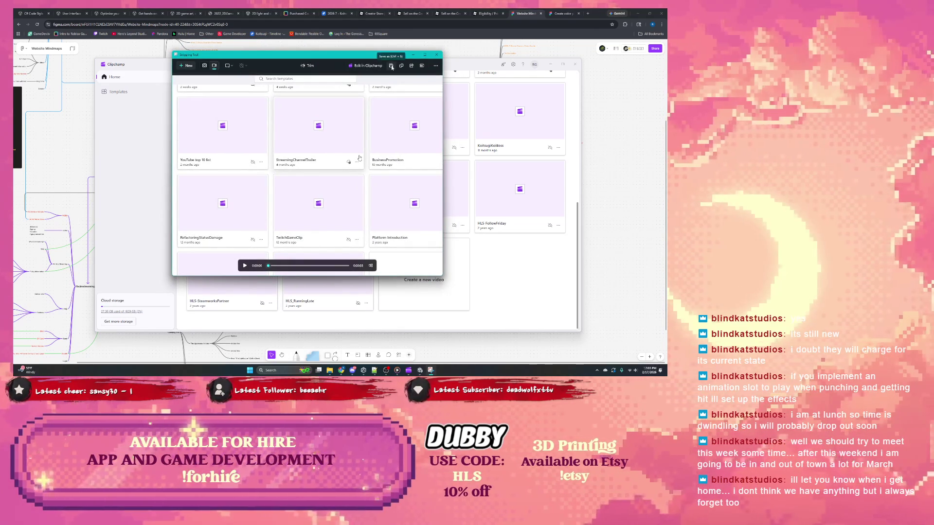
left_click(391, 66)
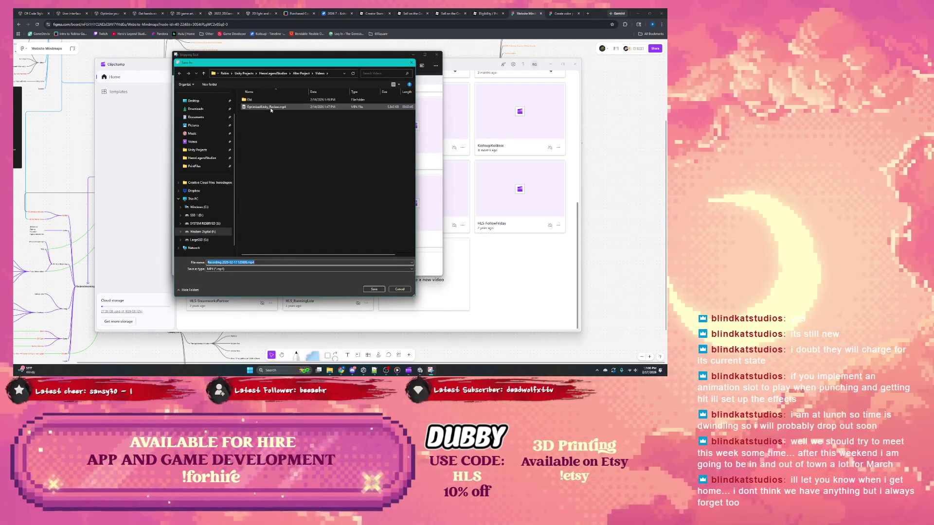
Browse the Old, Dev Log and Recordings folders as possible save locations
double_click(246, 100)
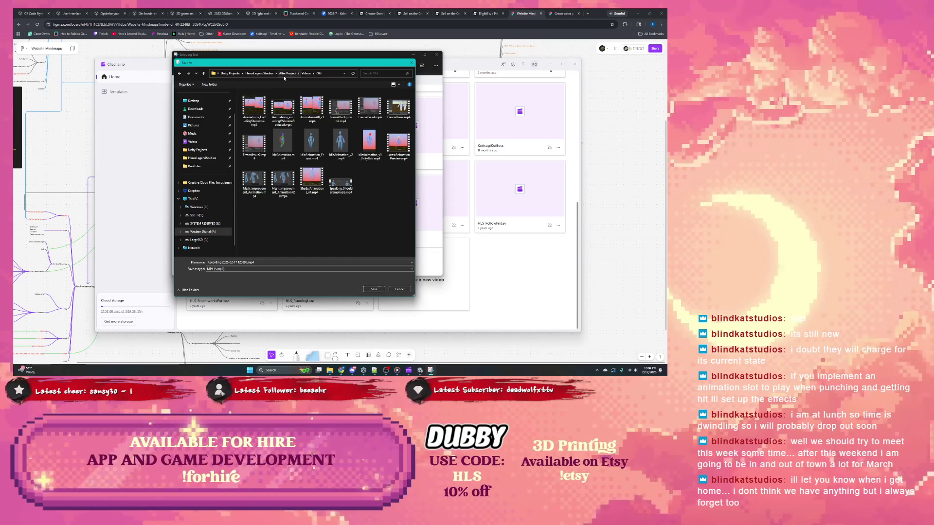
left_click(264, 74)
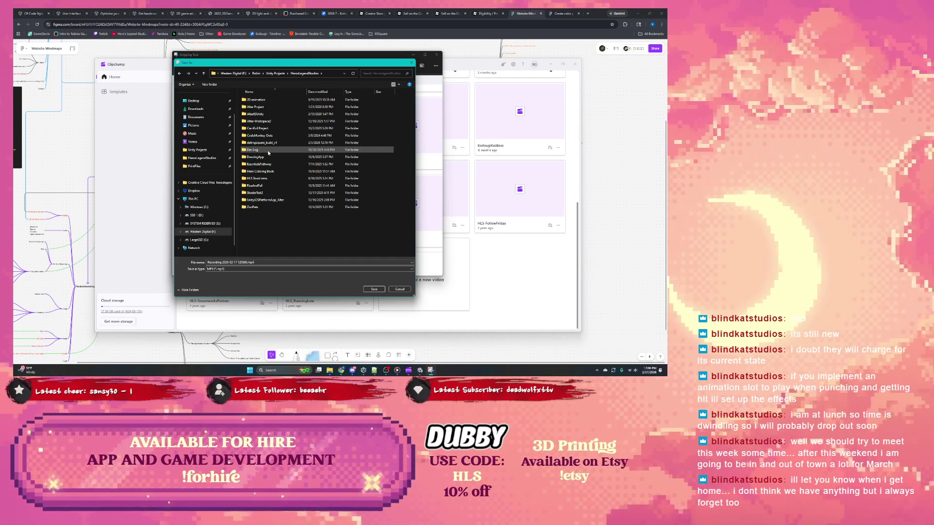
double_click(268, 153)
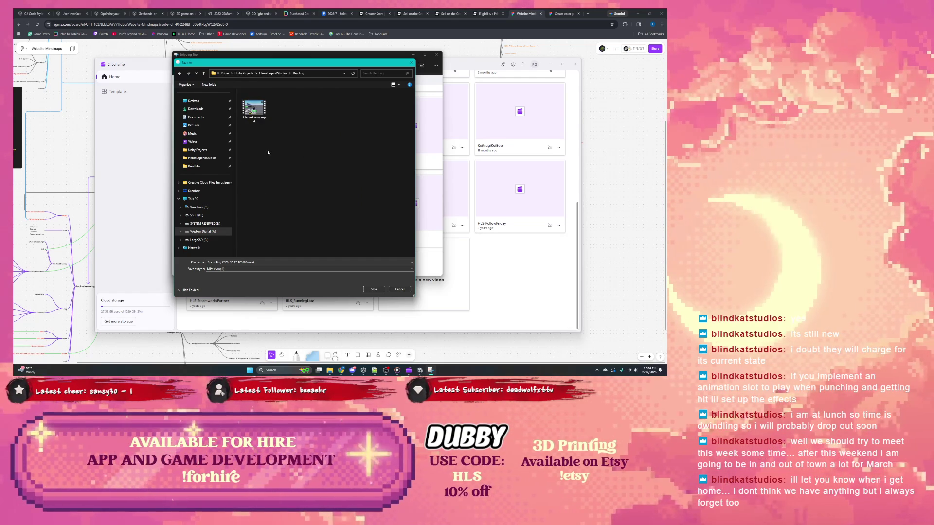
left_click(246, 73)
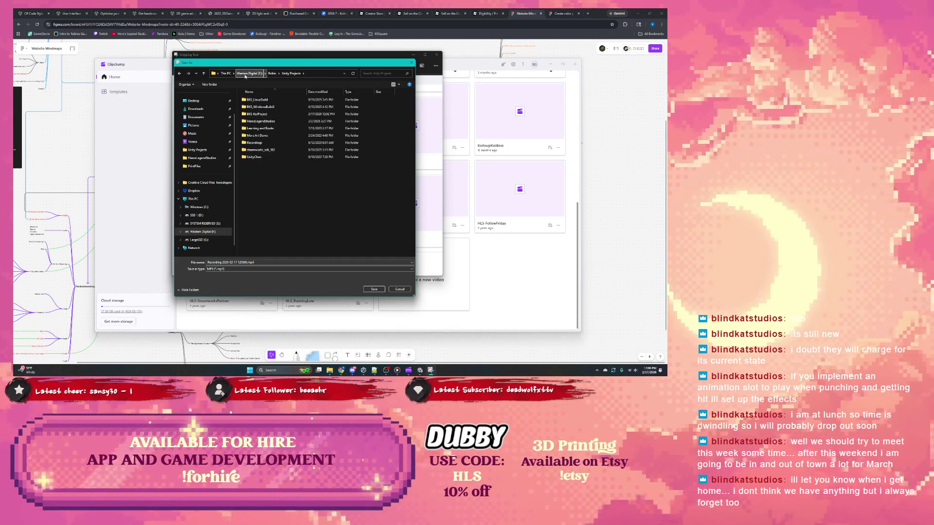
double_click(261, 143)
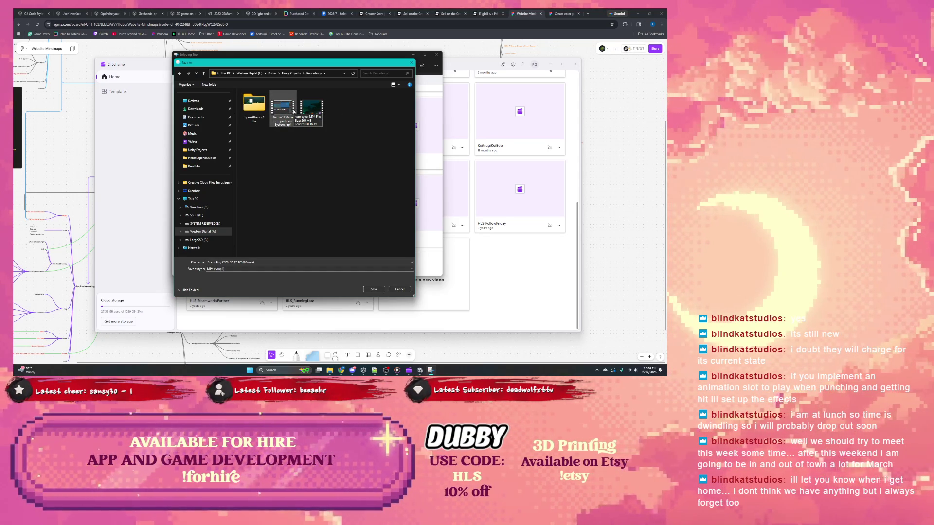
Try existing file names, move up to the Videos library, and close the dialog unsaved
left_click(318, 108)
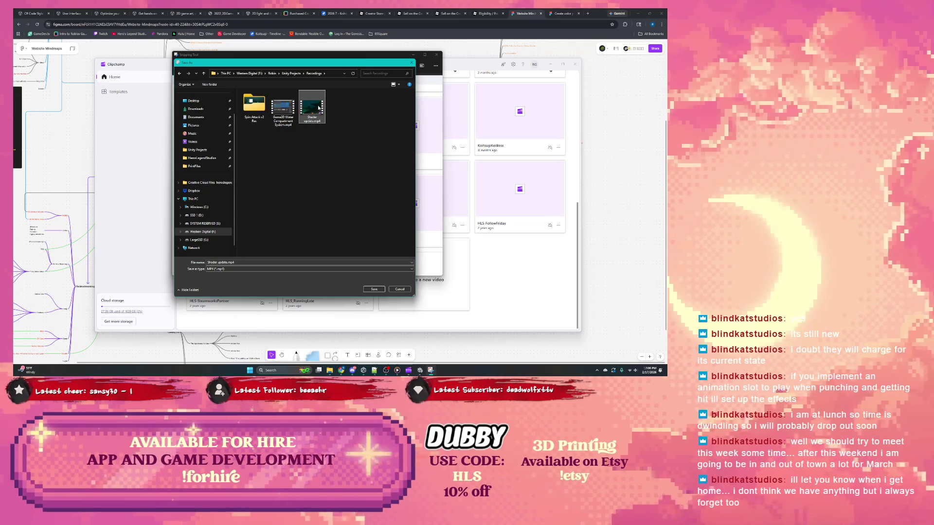
left_click(283, 108)
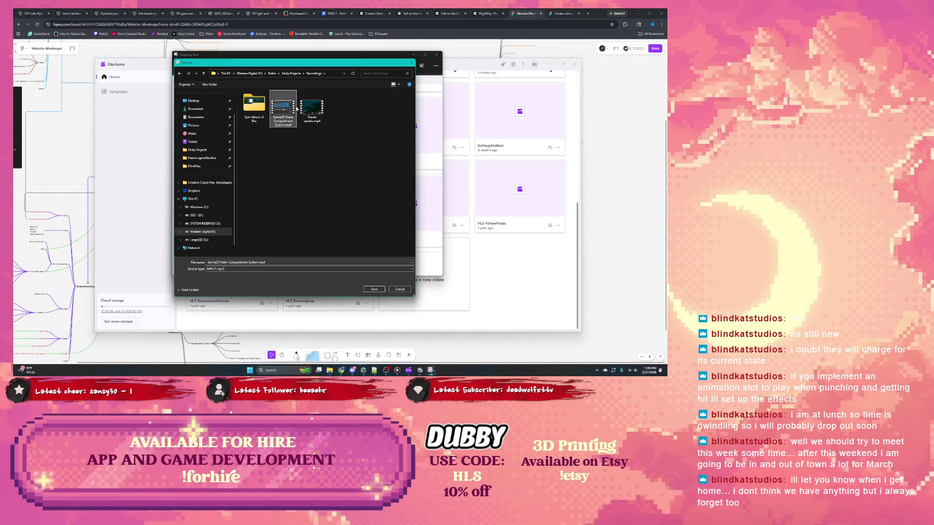
double_click(254, 105)
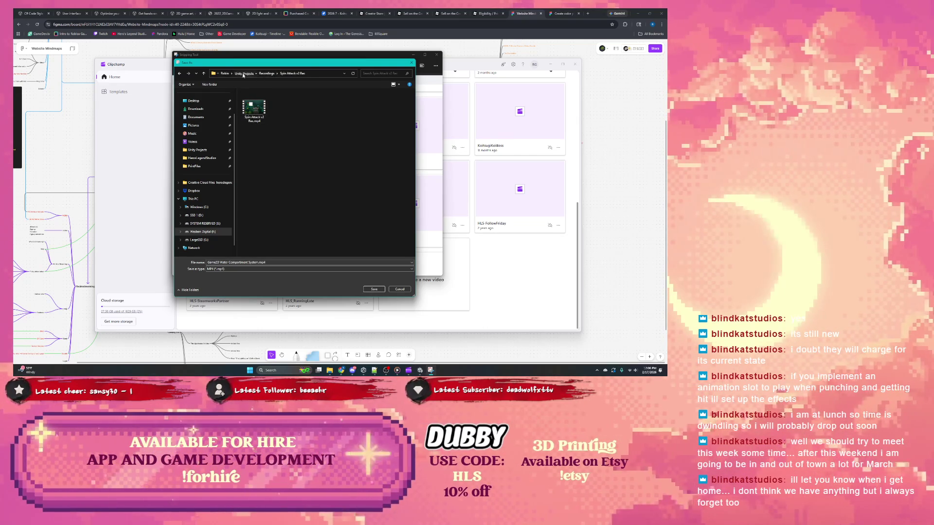
left_click(244, 73)
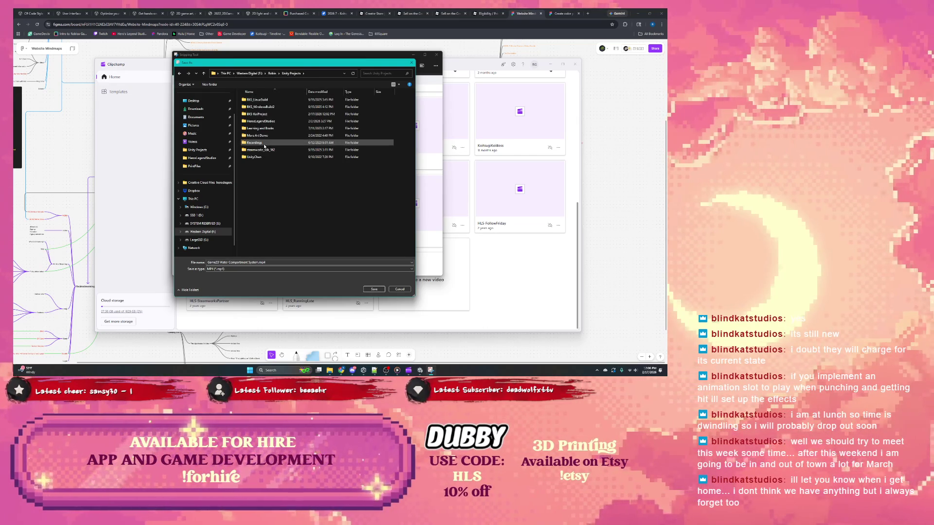
left_click(272, 73)
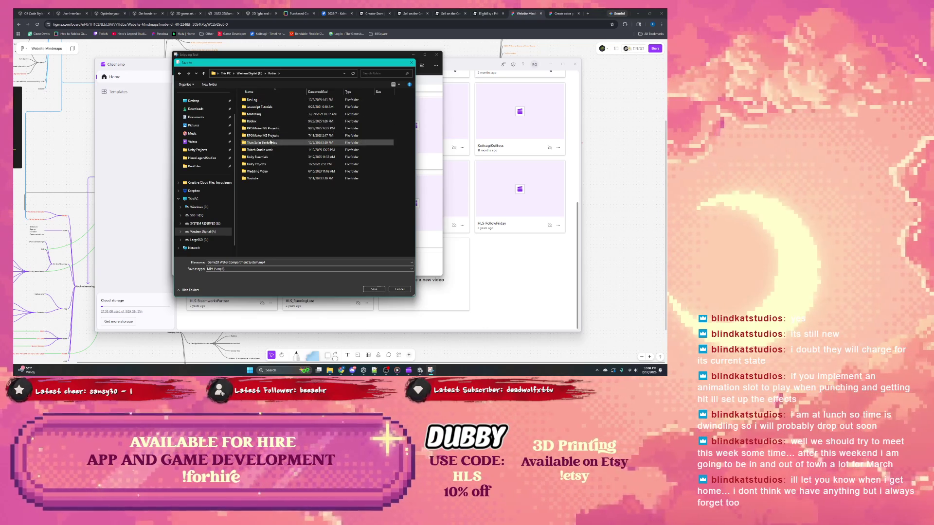
left_click(248, 74)
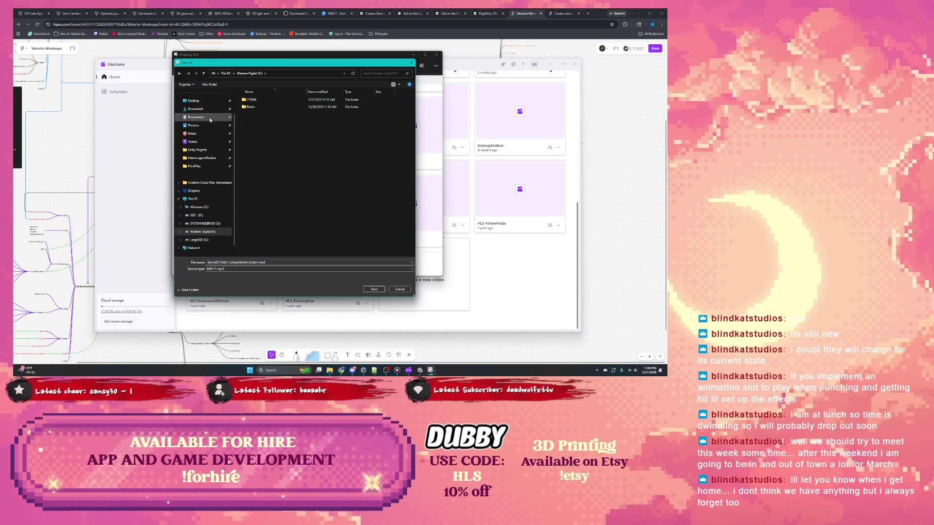
left_click(204, 142)
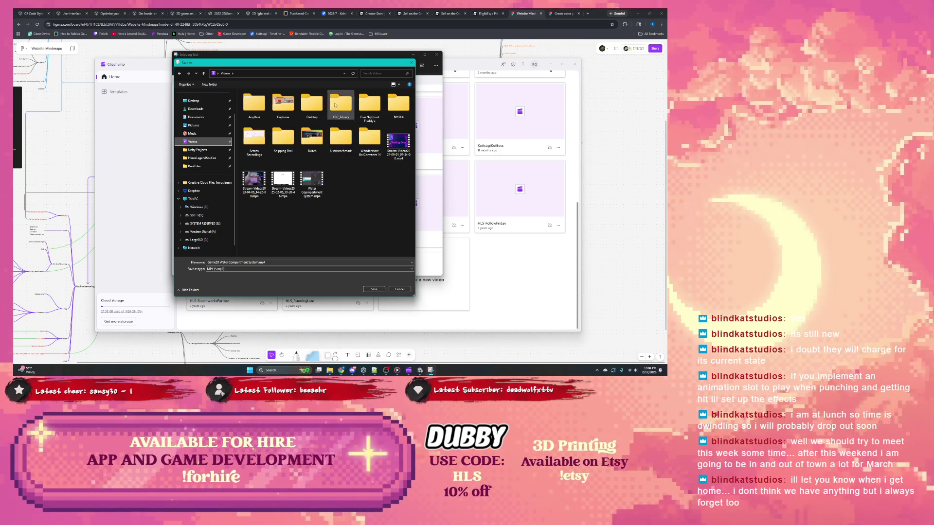
left_click(411, 62)
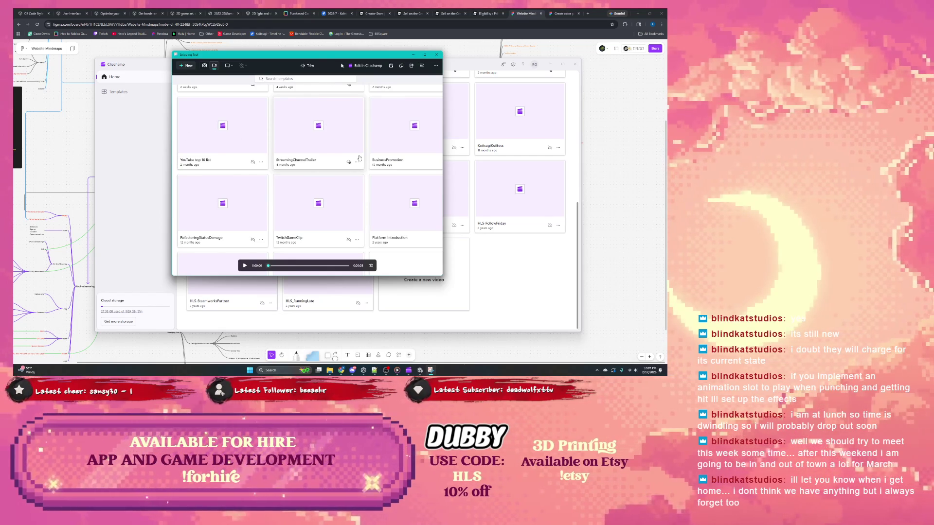
Close the Snipping Tool recording window and scroll through Clipchamp's Your videos grid
left_click_drag(342, 66, 360, 65)
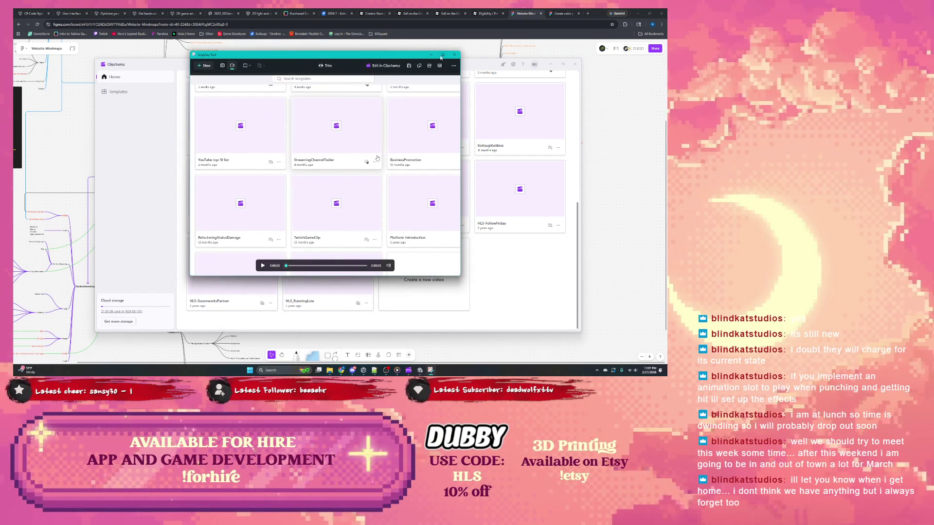
left_click(454, 54)
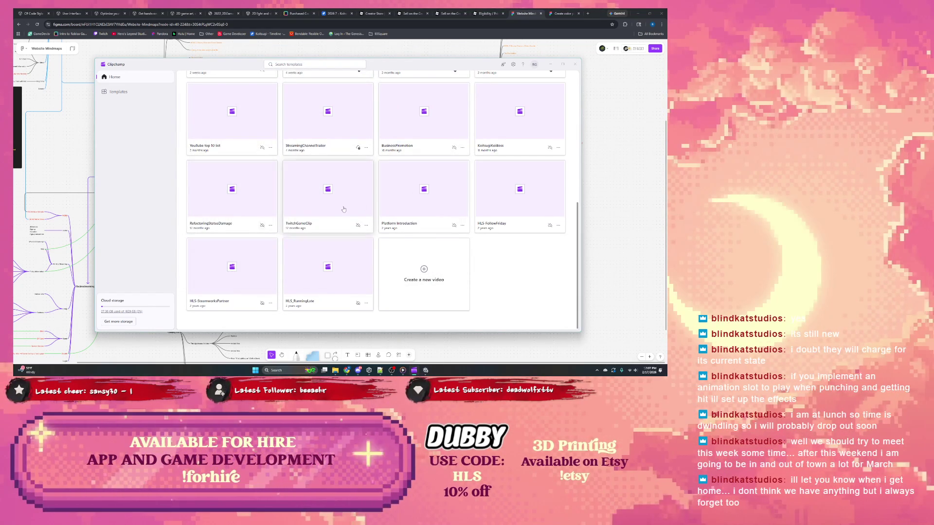
scroll(294, 216, "up", 5)
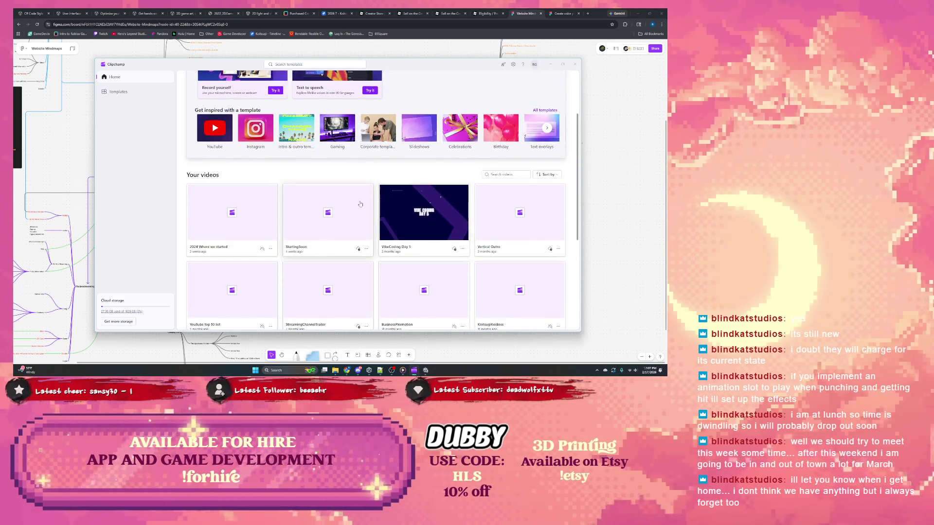
scroll(450, 195, "down", 2)
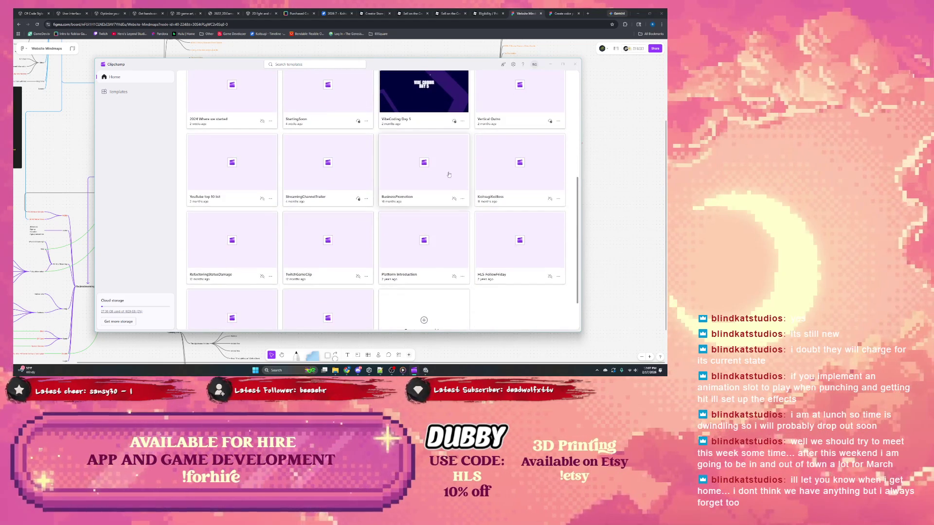
scroll(340, 185, "down", 2)
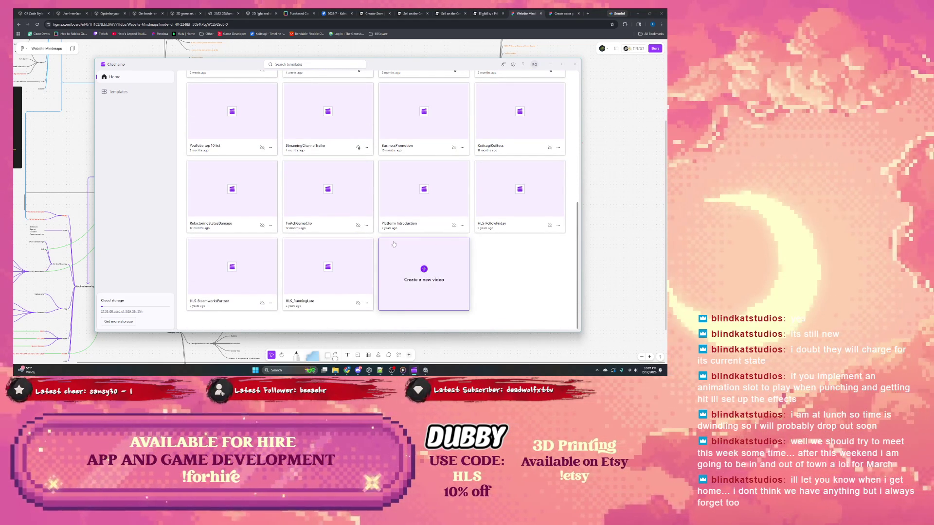
scroll(315, 239, "up", 1)
scroll(315, 239, "up", 5)
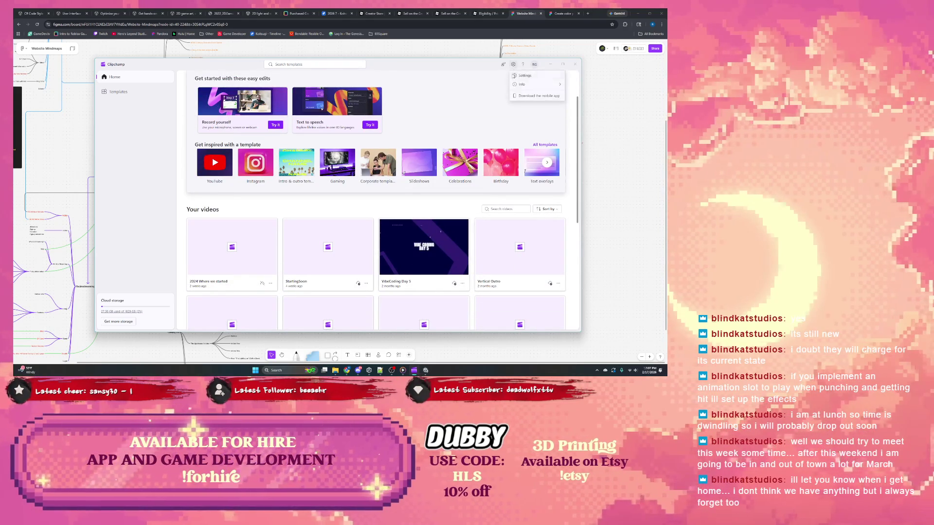
Check Clipchamp's Local storage and OneDrive settings, then choose a project file to import
left_click(513, 64)
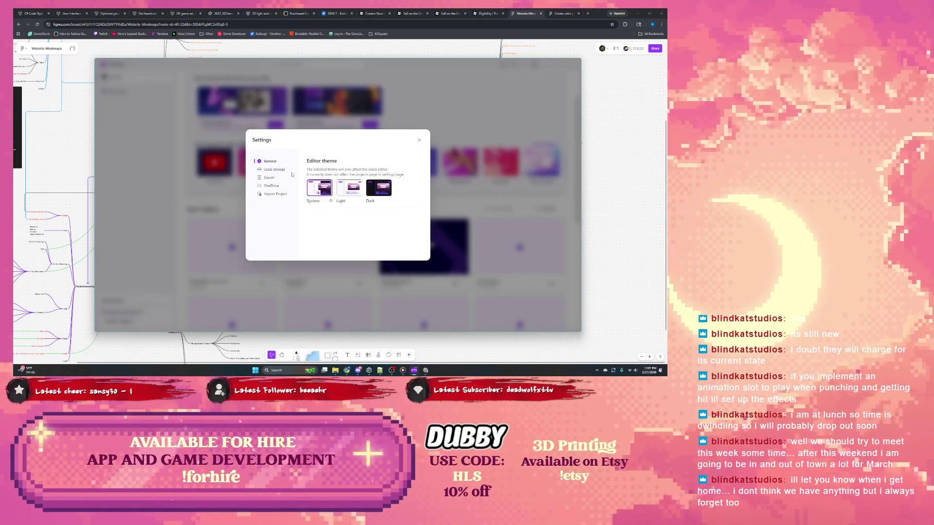
left_click(279, 173)
left_click(272, 186)
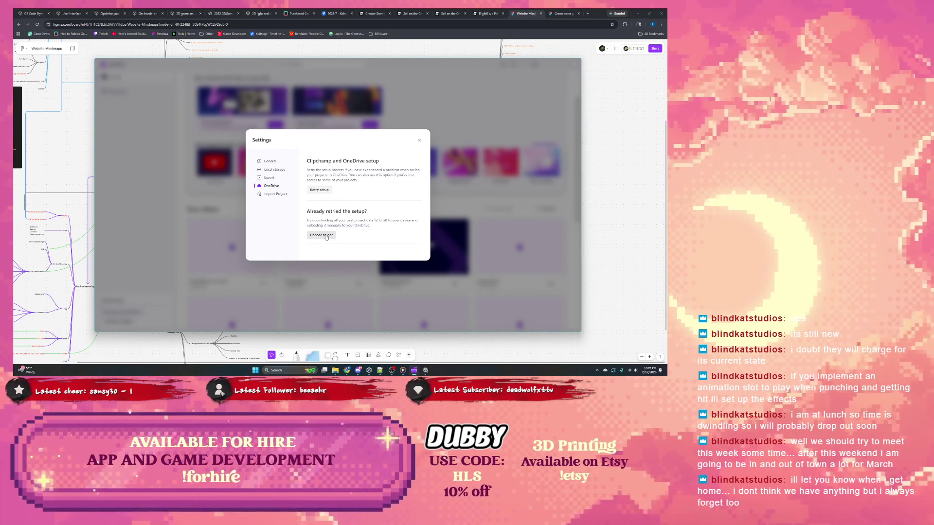
left_click(276, 194)
left_click(321, 179)
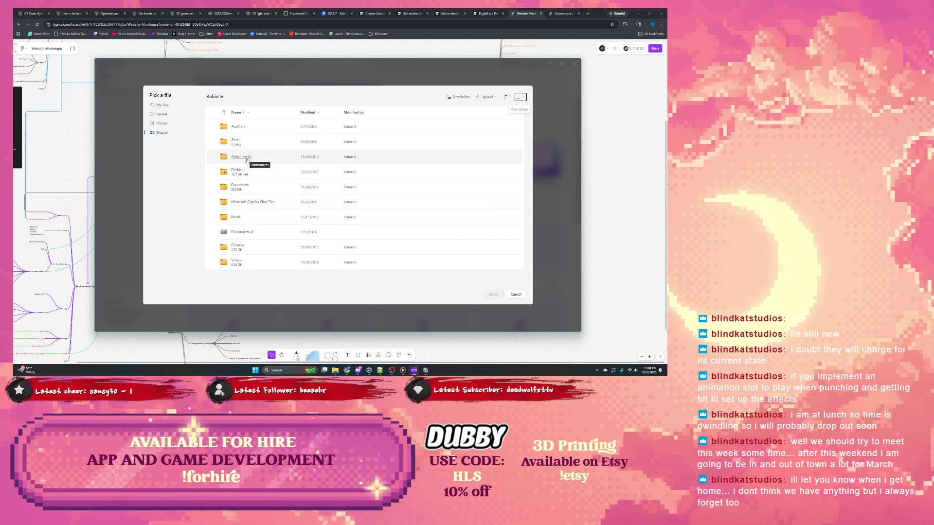
Navigate the OneDrive picker from Documents back to My files, then into Videos > Clipchamp
left_click(242, 186)
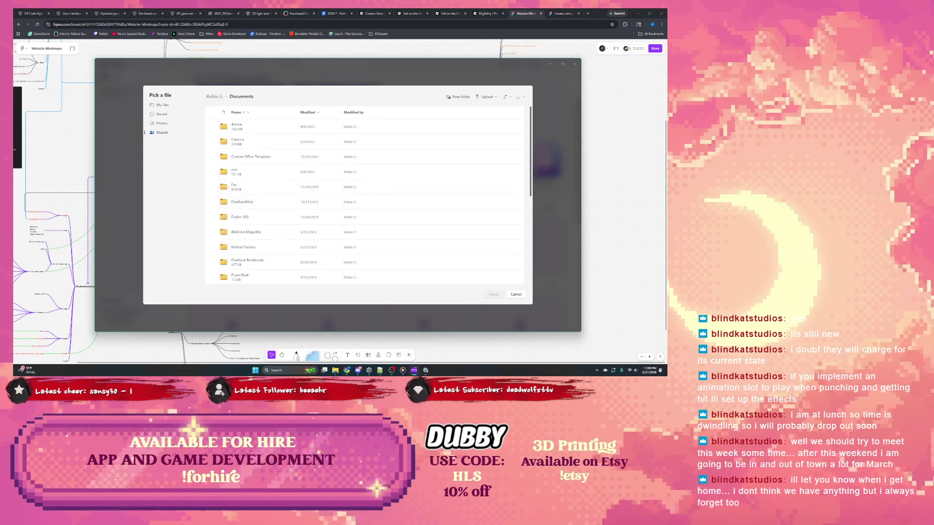
mouse_move(336, 370)
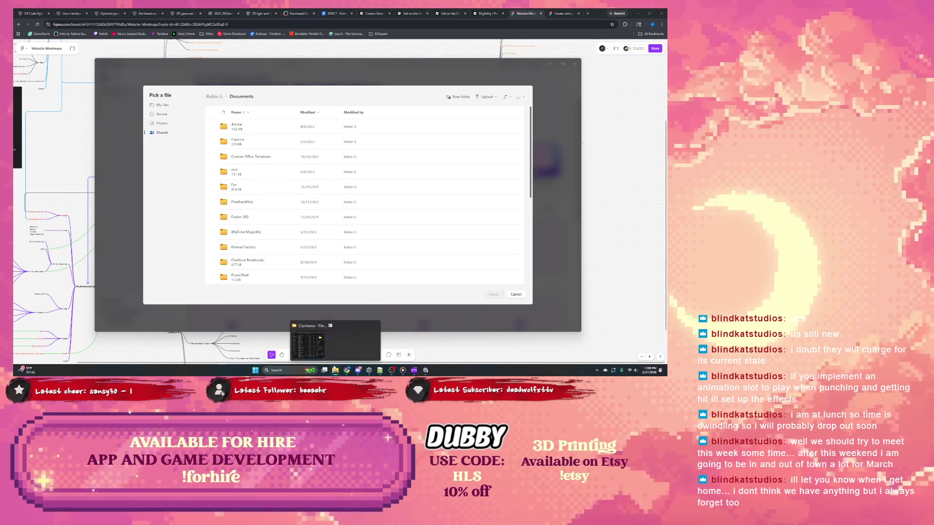
mouse_move(337, 342)
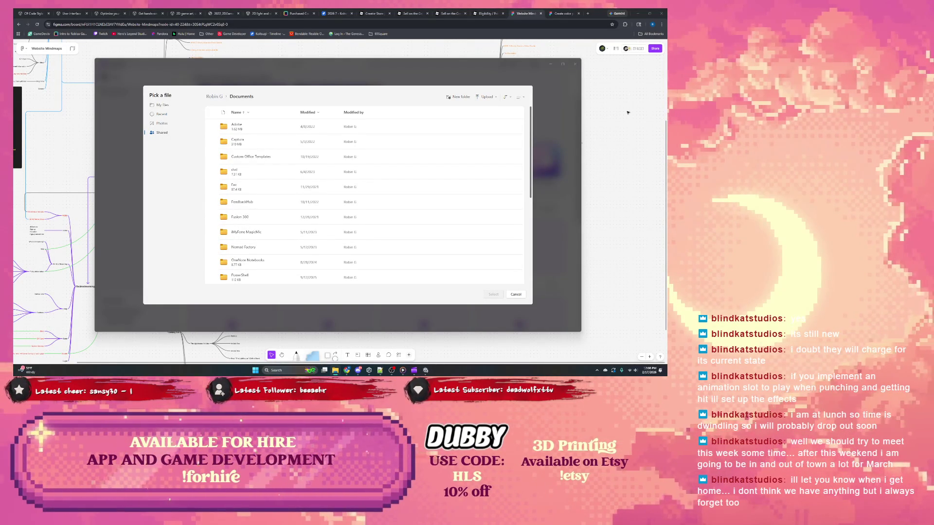
left_click(220, 98)
left_click(237, 261)
left_click(240, 127)
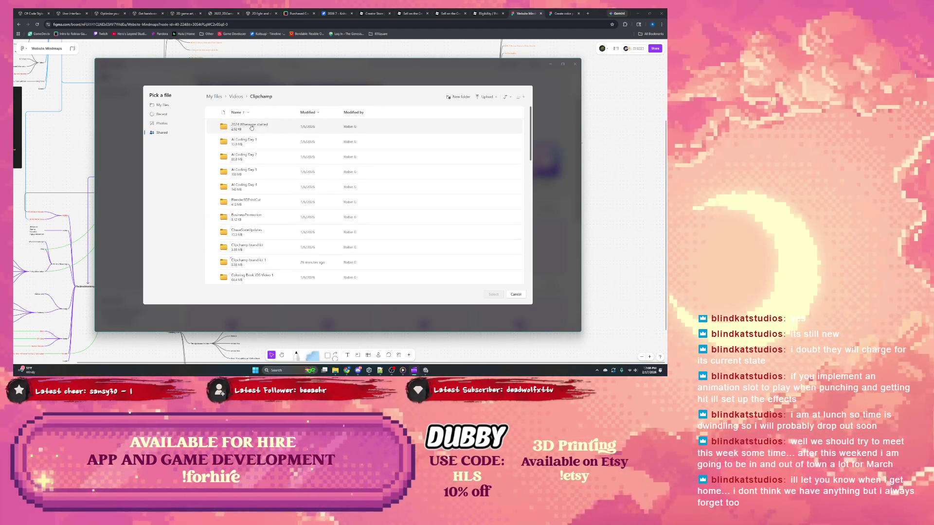
Open the DevOverlayOriginal folder and pick DevOverlayOriginal.clipchamp to open
scroll(252, 127, "down", 5)
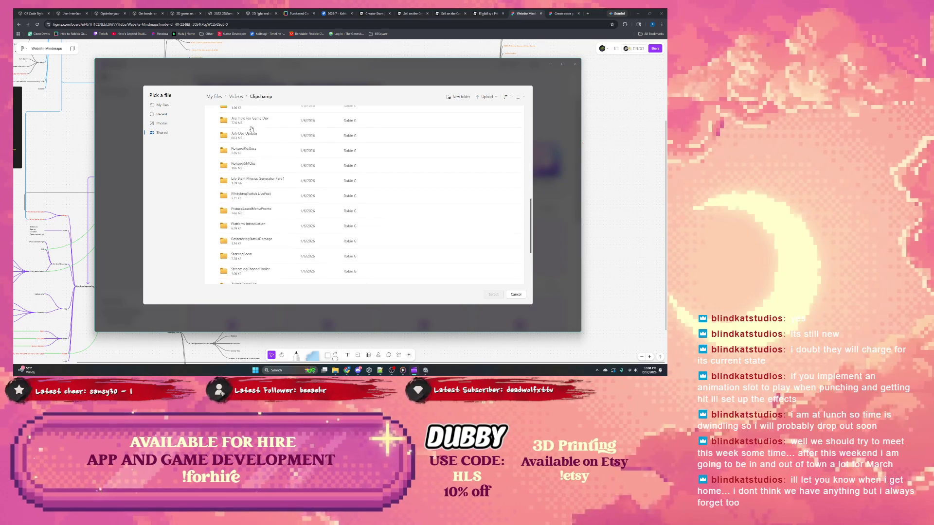
scroll(252, 128, "down", 3)
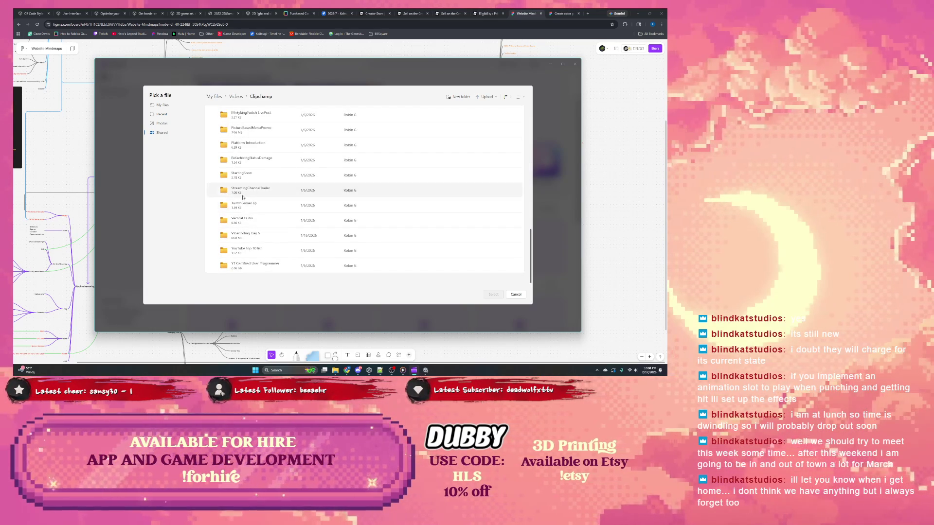
scroll(260, 190, "up", 2)
scroll(262, 189, "up", 3)
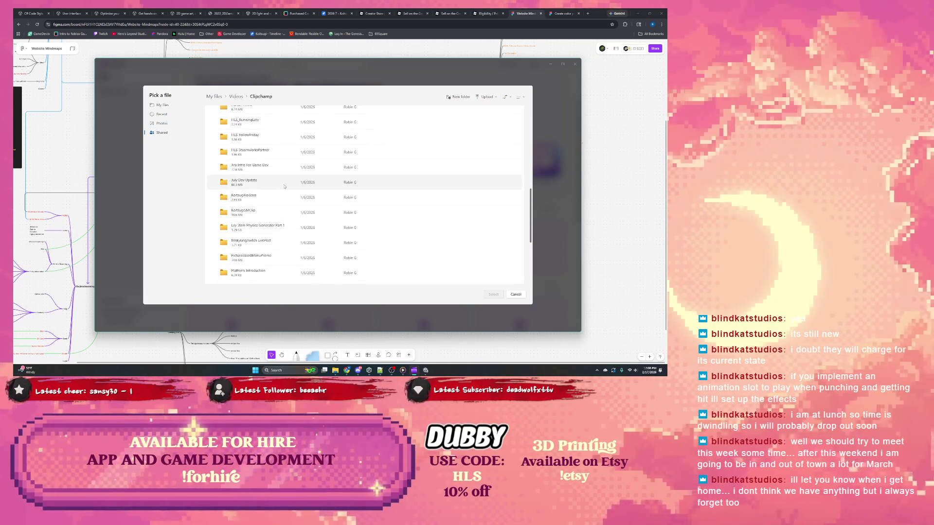
scroll(266, 183, "up", 3)
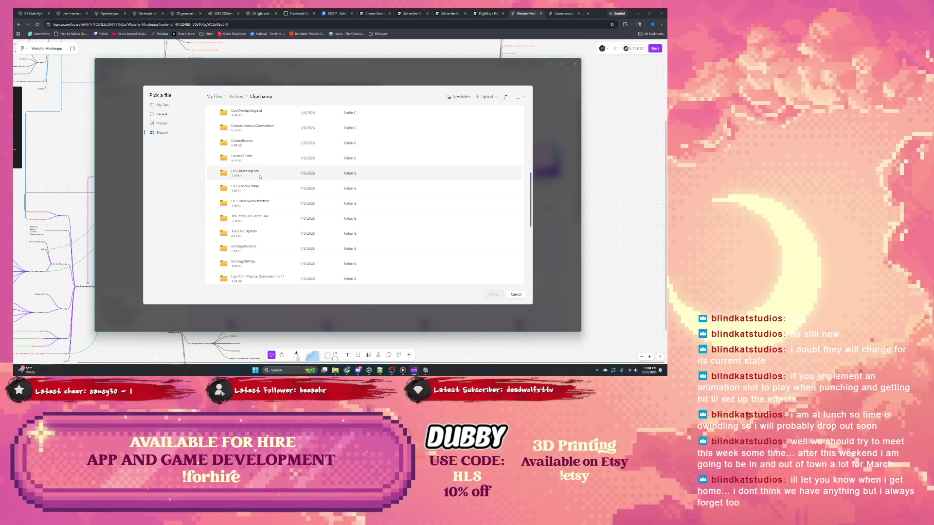
scroll(260, 180, "up", 2)
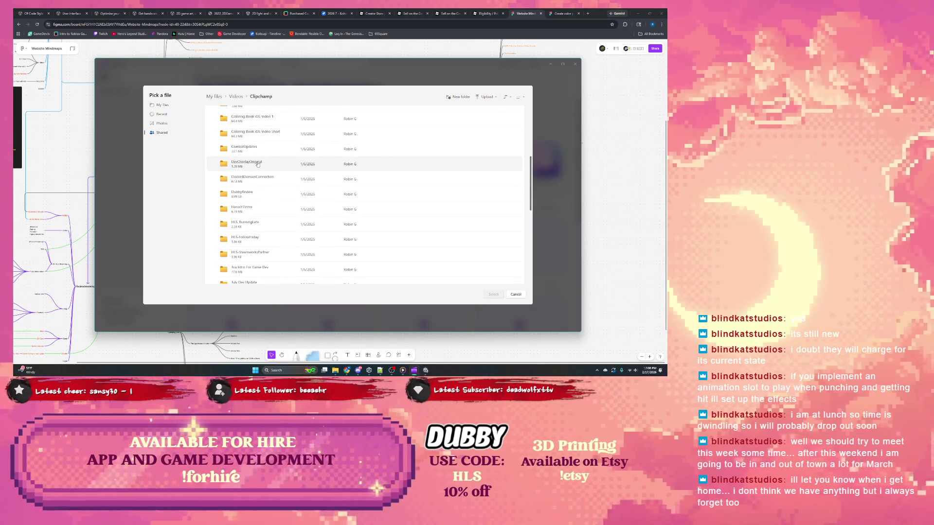
double_click(292, 197)
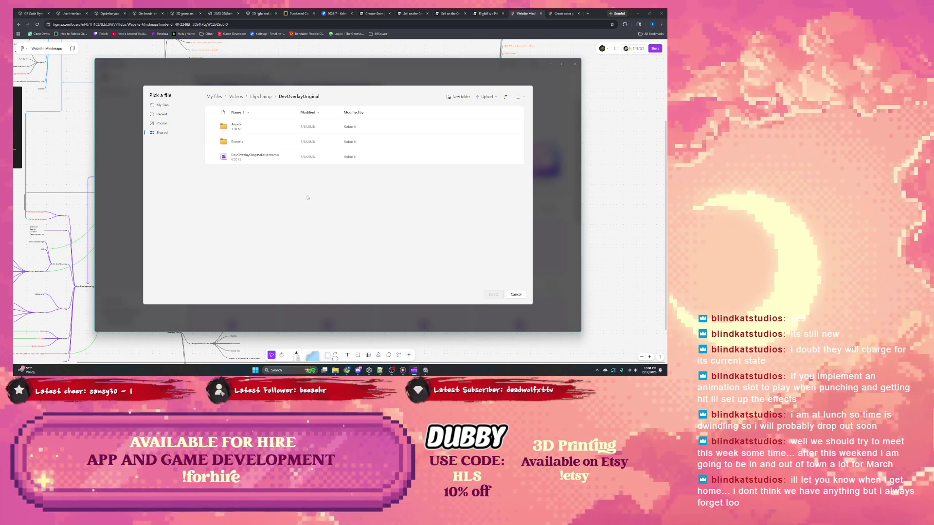
left_click(260, 157)
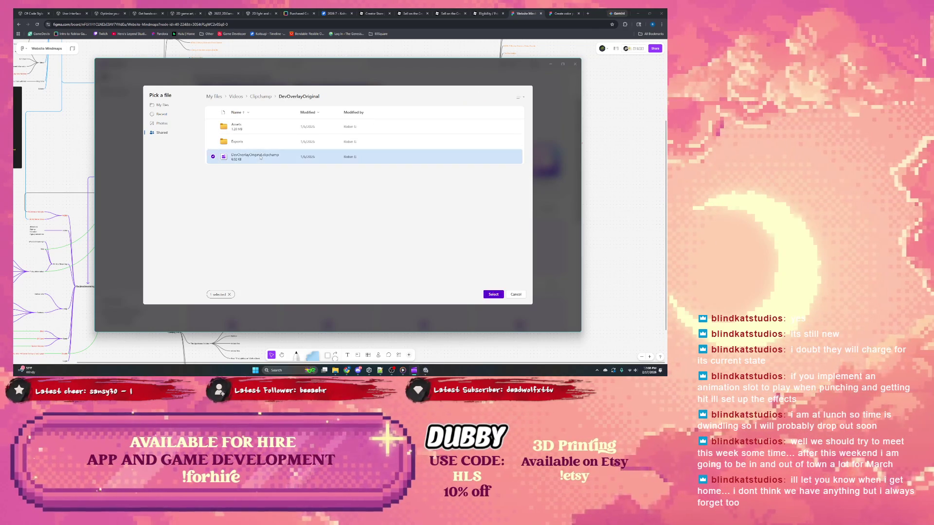
left_click(494, 295)
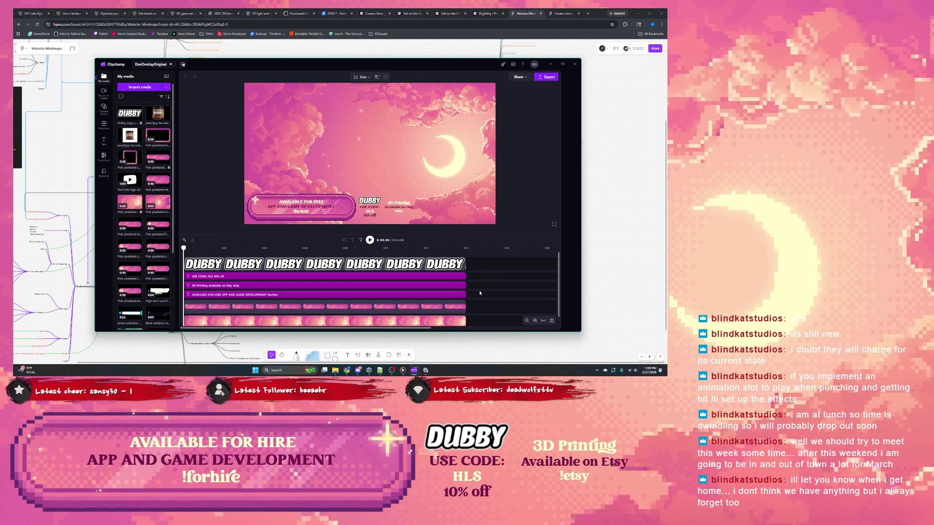
Select the background video clip in the timeline and in the preview
left_click(456, 197)
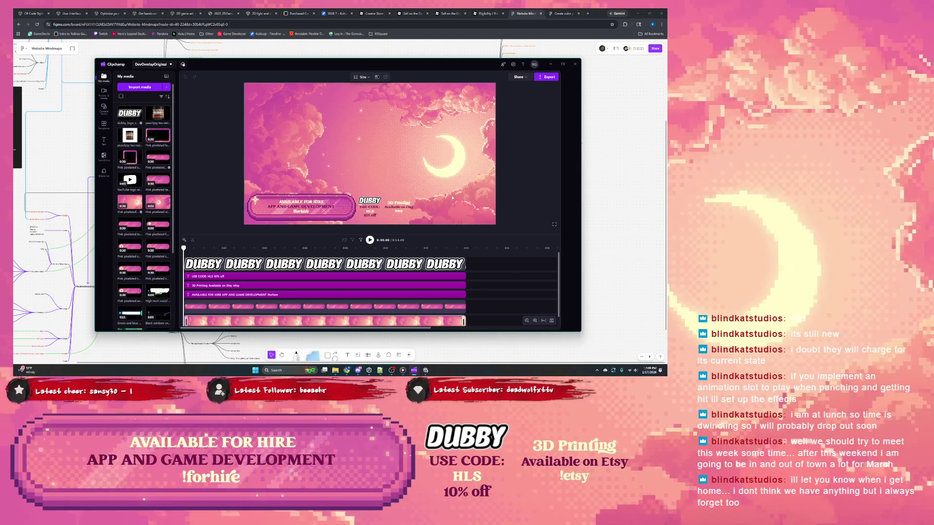
left_click(307, 124)
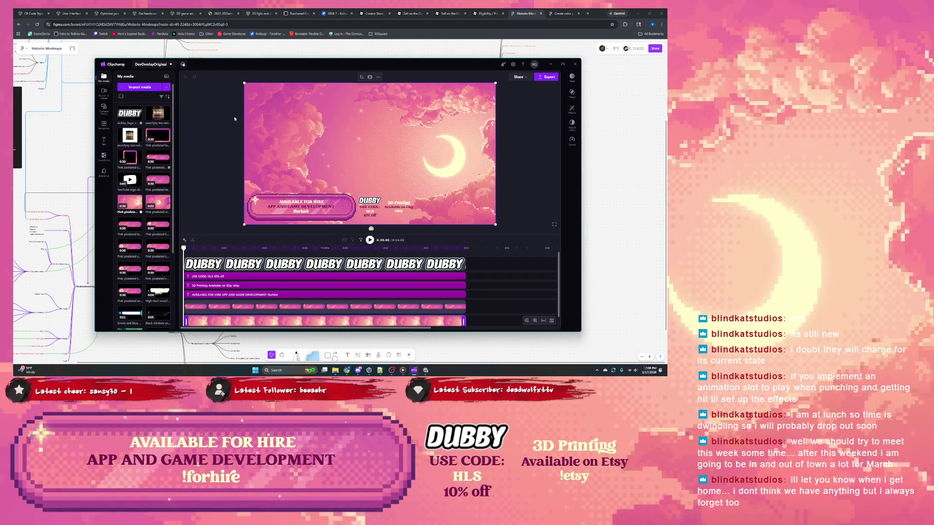
left_click(288, 158)
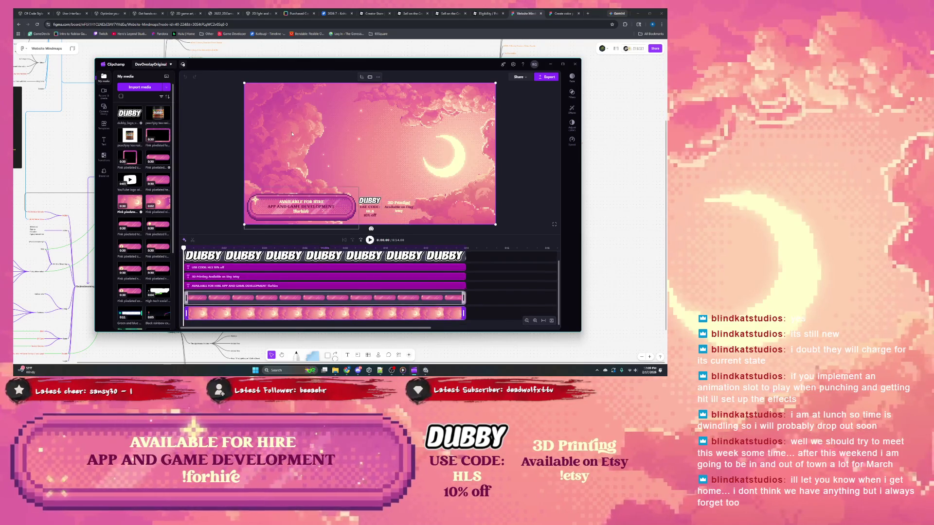
left_click(296, 114)
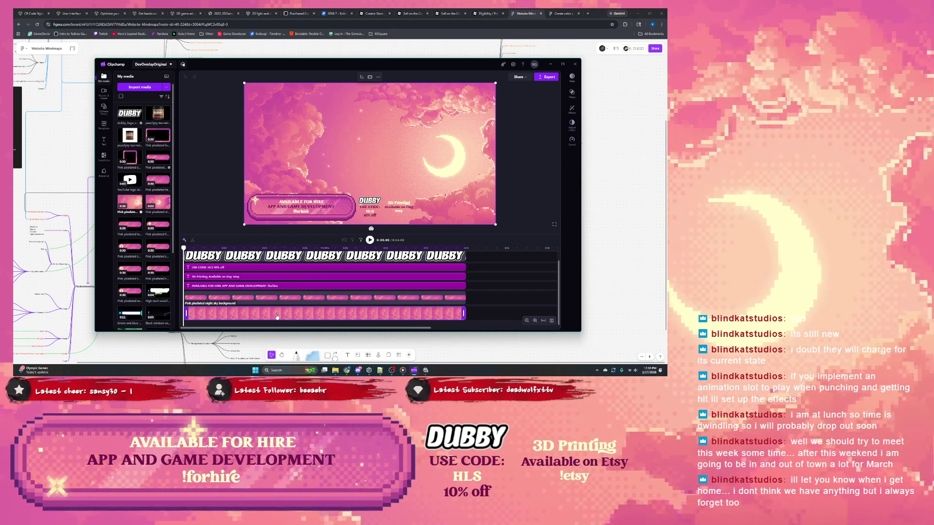
right_click(264, 317)
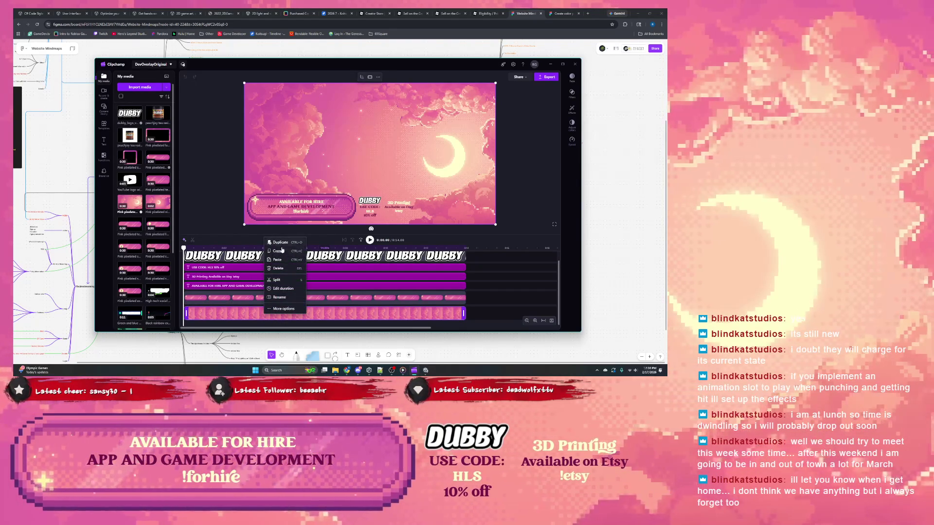
Duplicate the pink night-sky background clip and drop the copy after the original
left_click(283, 257)
right_click(274, 312)
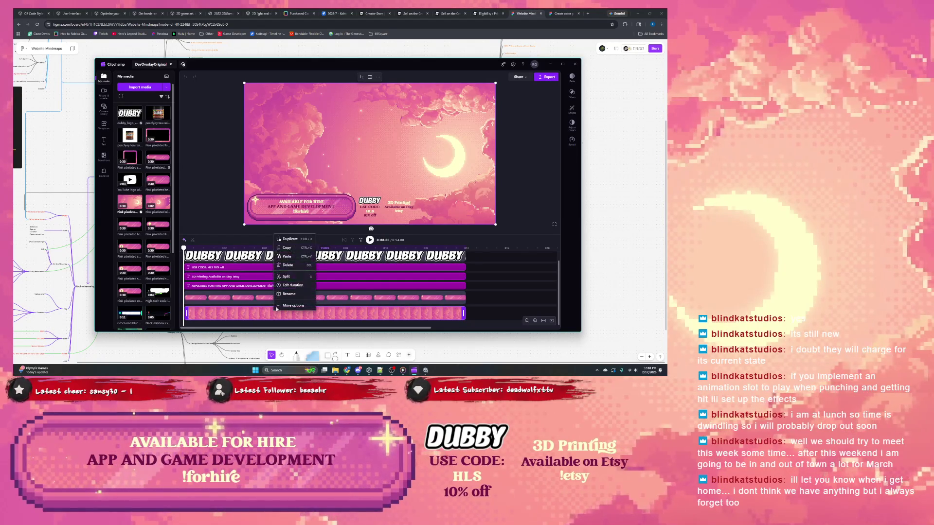
left_click(290, 239)
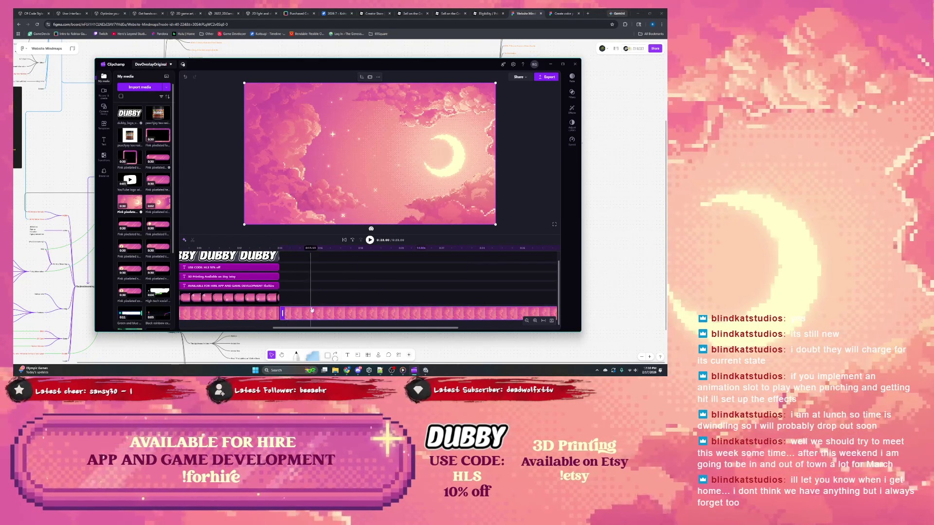
left_click_drag(314, 305, 307, 295)
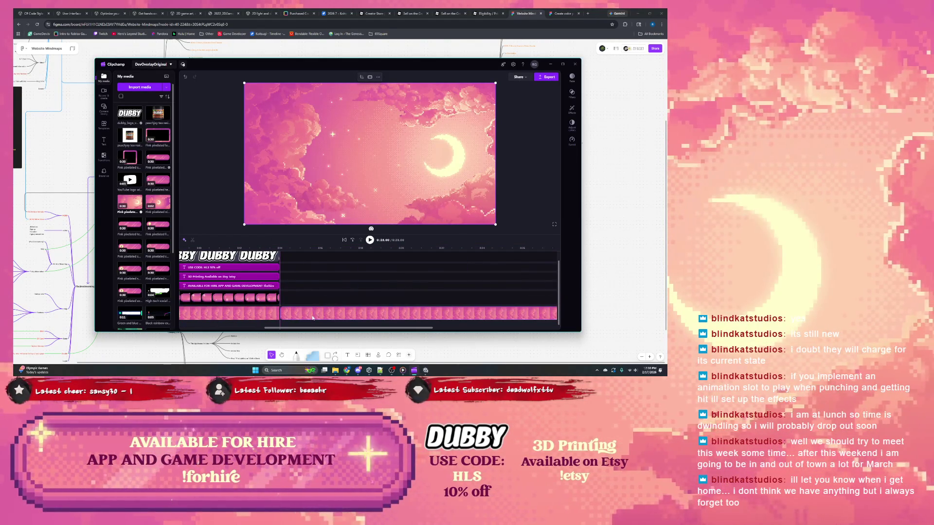
left_click(304, 248)
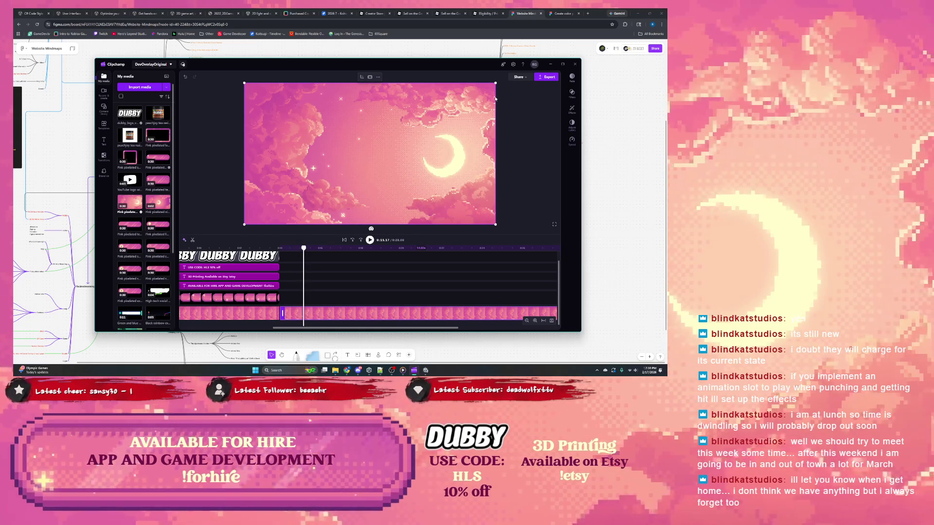
Crop the background clip's right side inward in the preview
mouse_move(495, 83)
left_mouse_down()
mouse_move(473, 90)
mouse_move(495, 84)
left_mouse_up()
left_click(361, 76)
left_click_drag(496, 153, 258, 171)
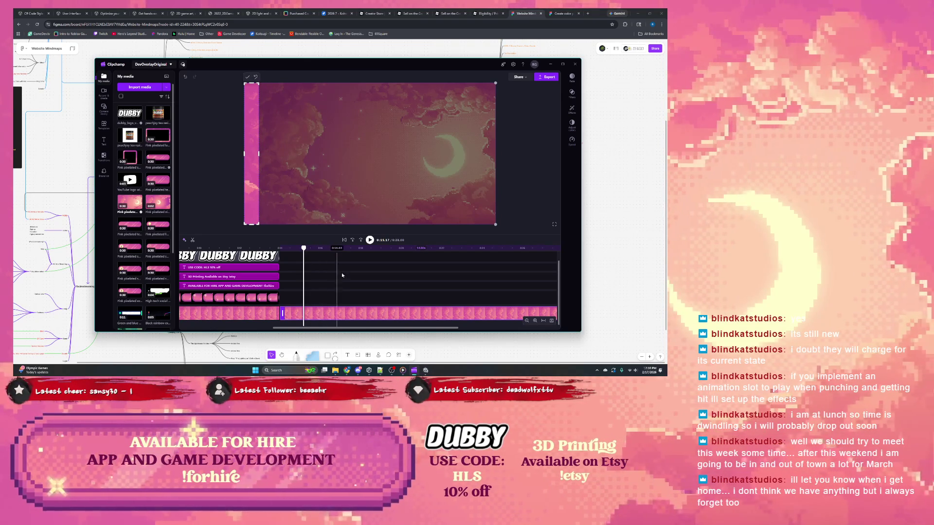
Put the copy on a new track at 0:00 beneath the original, then begin cropping the upper clip
mouse_move(346, 312)
left_mouse_down()
mouse_move(224, 307)
mouse_move(335, 314)
left_mouse_up()
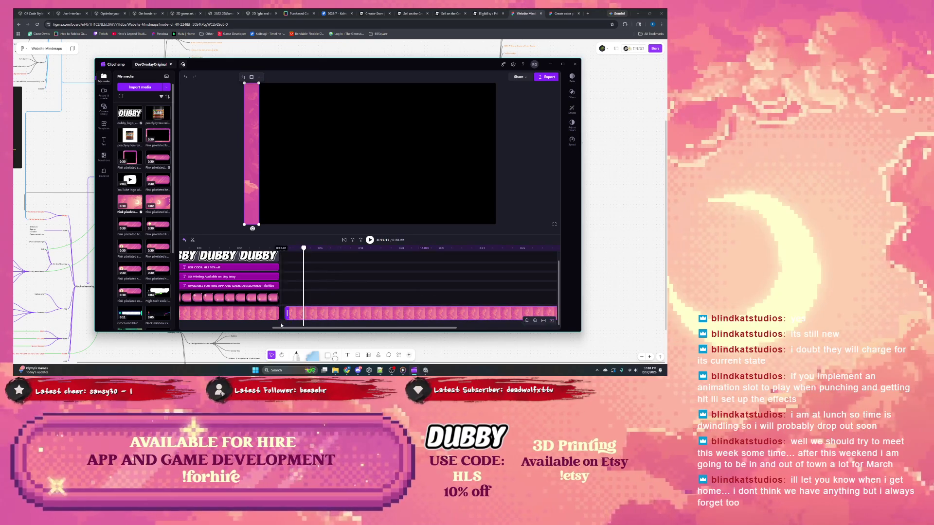
left_click(562, 64)
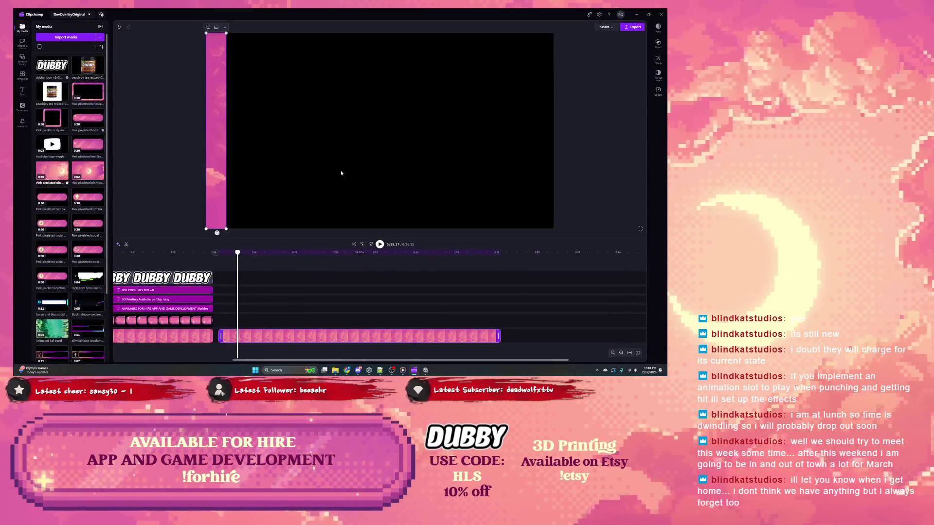
scroll(271, 315, "down", 3)
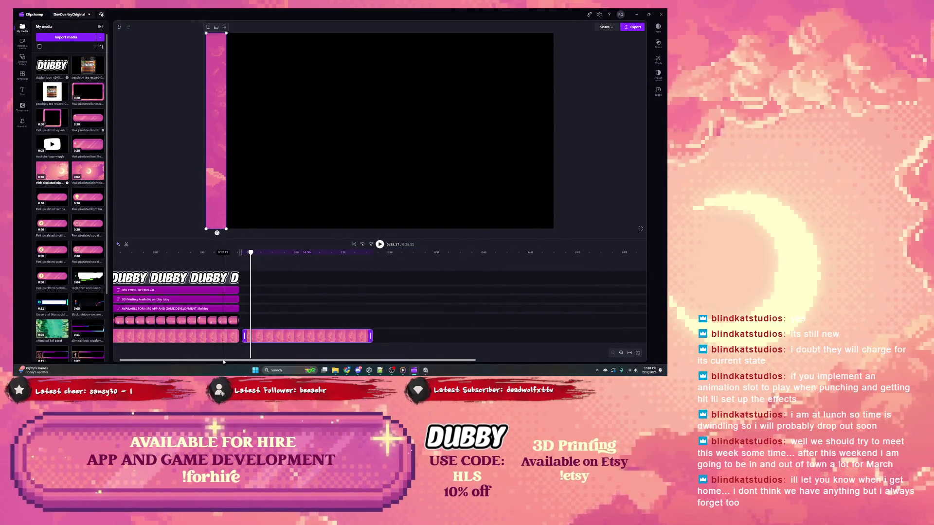
left_click_drag(278, 341, 156, 350)
left_click(189, 329)
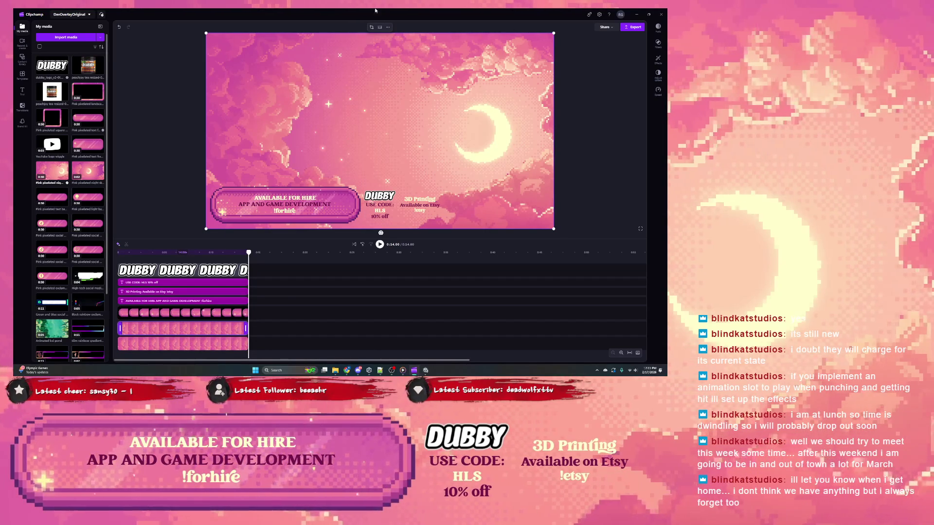
left_click(371, 26)
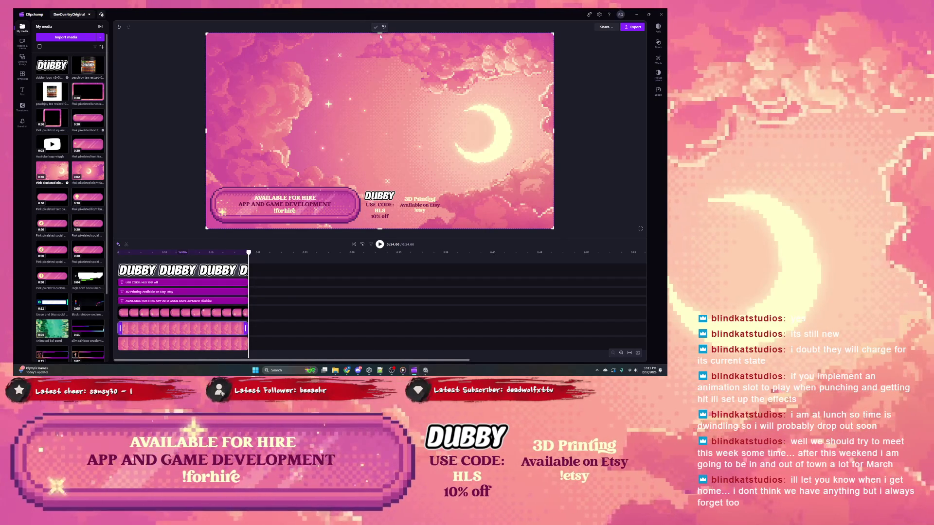